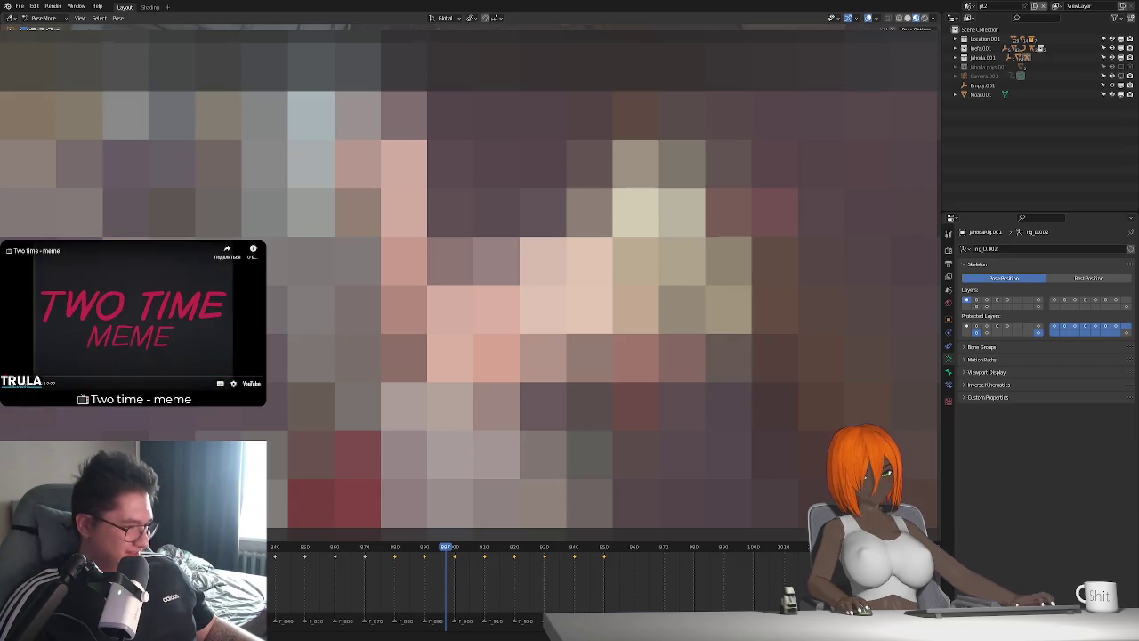
# Scrub the timeline around frames 960–1040 to review the rig's animation
pyautogui.click(635, 552)
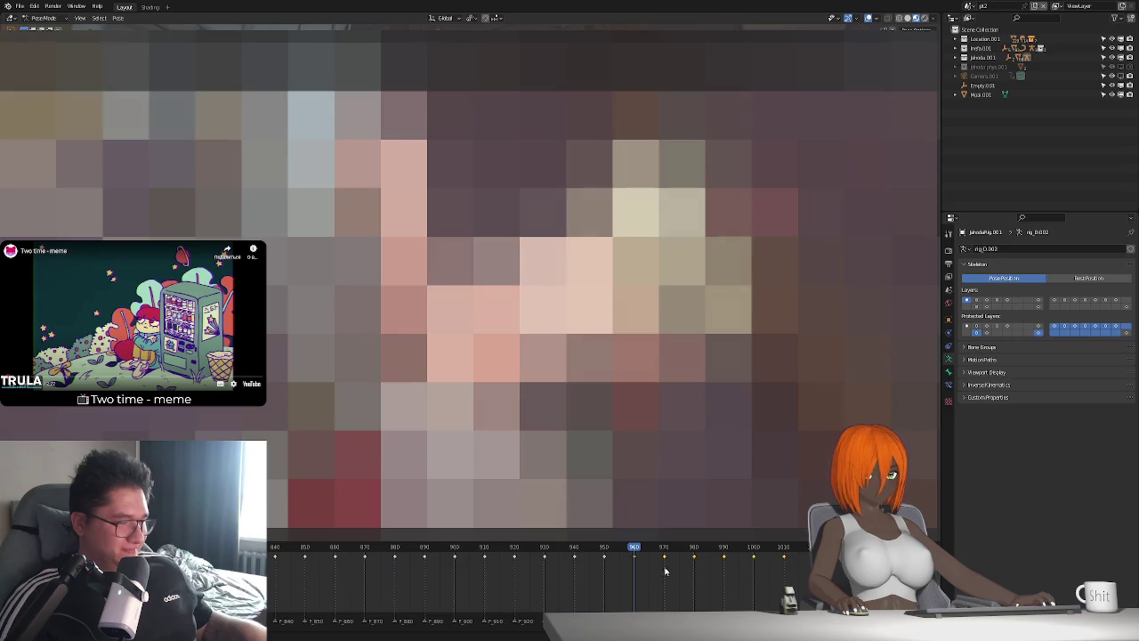
pyautogui.hscroll(5, 628, 556)
pyautogui.click(626, 549)
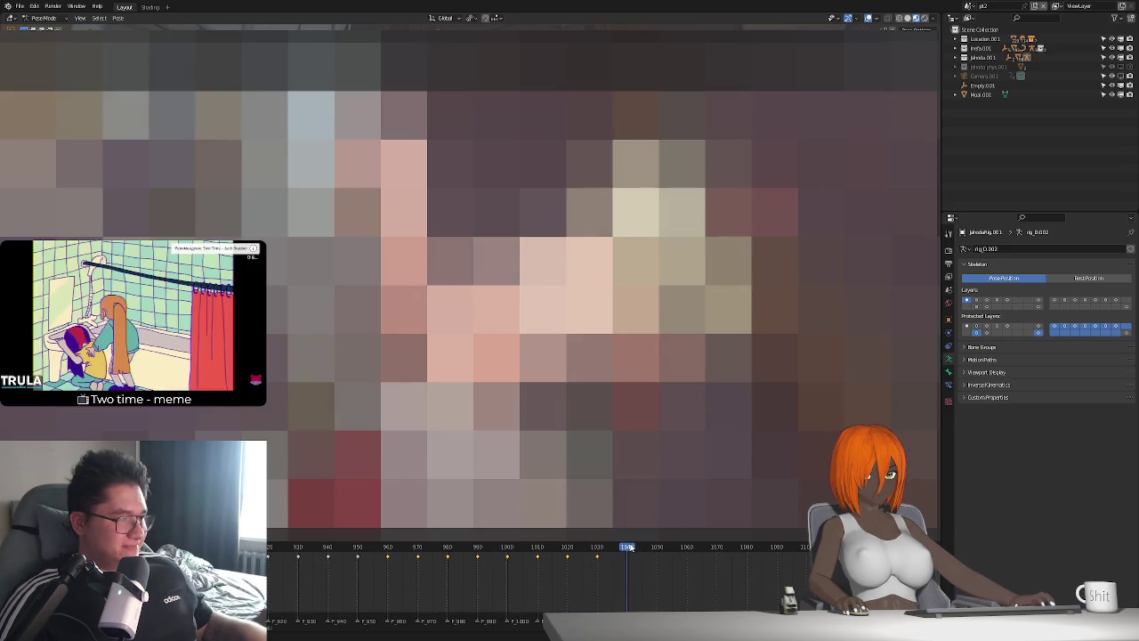
pyautogui.scroll(-1, 521, 560)
pyautogui.scroll(-2, 472, 577)
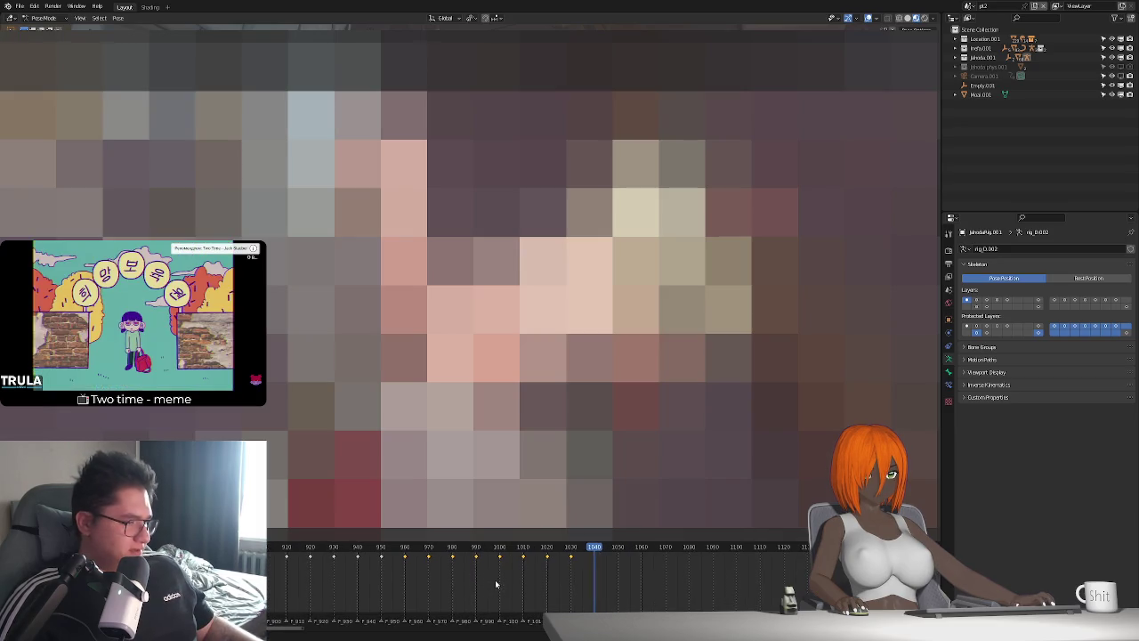
pyautogui.moveTo(504, 578); pyautogui.dragTo(671, 579, button='middle')
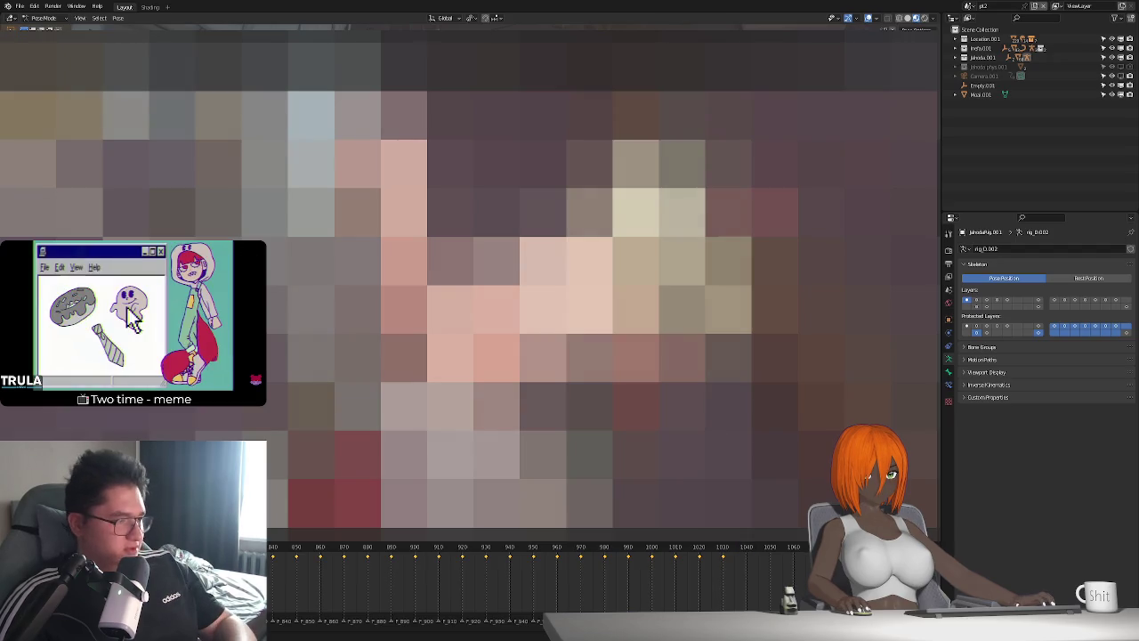
pyautogui.scroll(-2, 534, 578)
# Rotate and move the bone into a new pose, then keyframe it at frame 800
pyautogui.press('r')
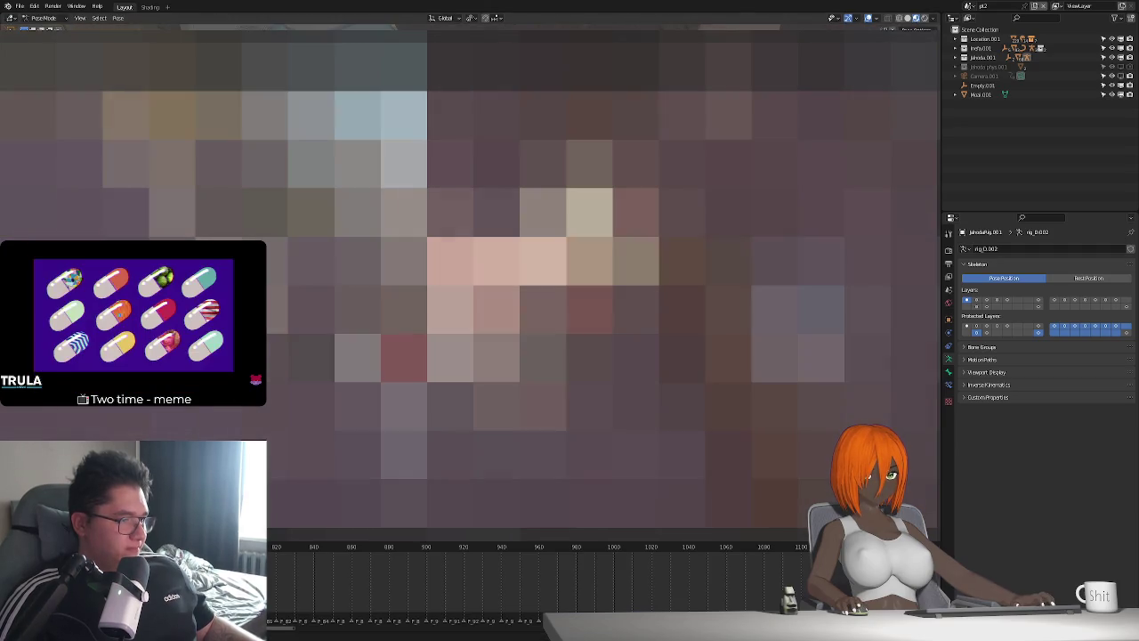
pyautogui.press('g')
pyautogui.press('Return')
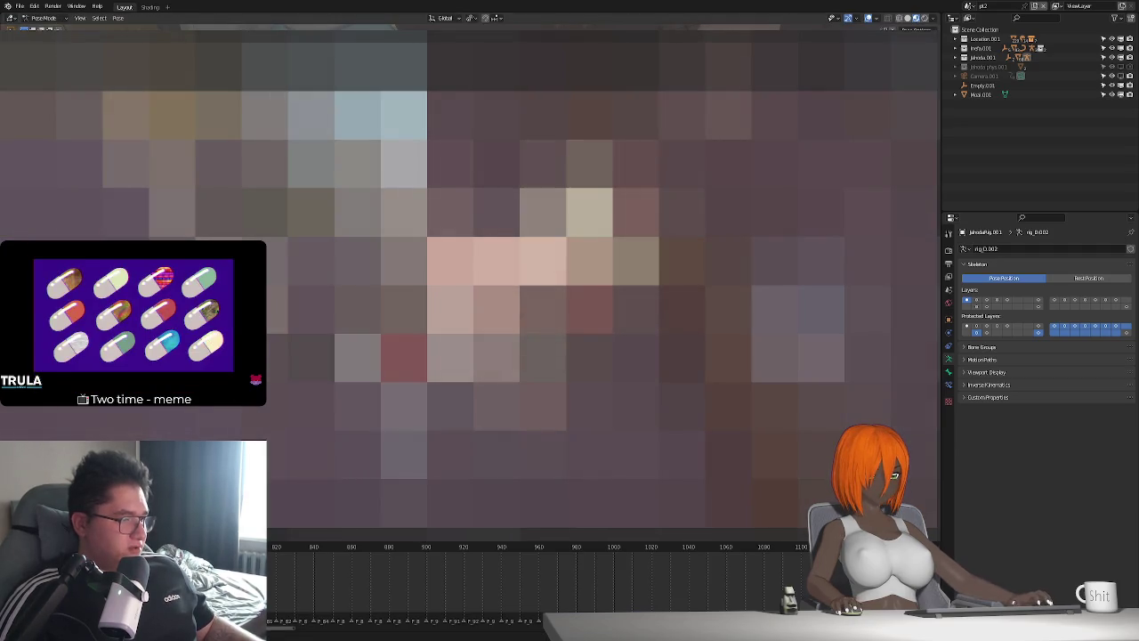
pyautogui.scroll(2, 534, 578)
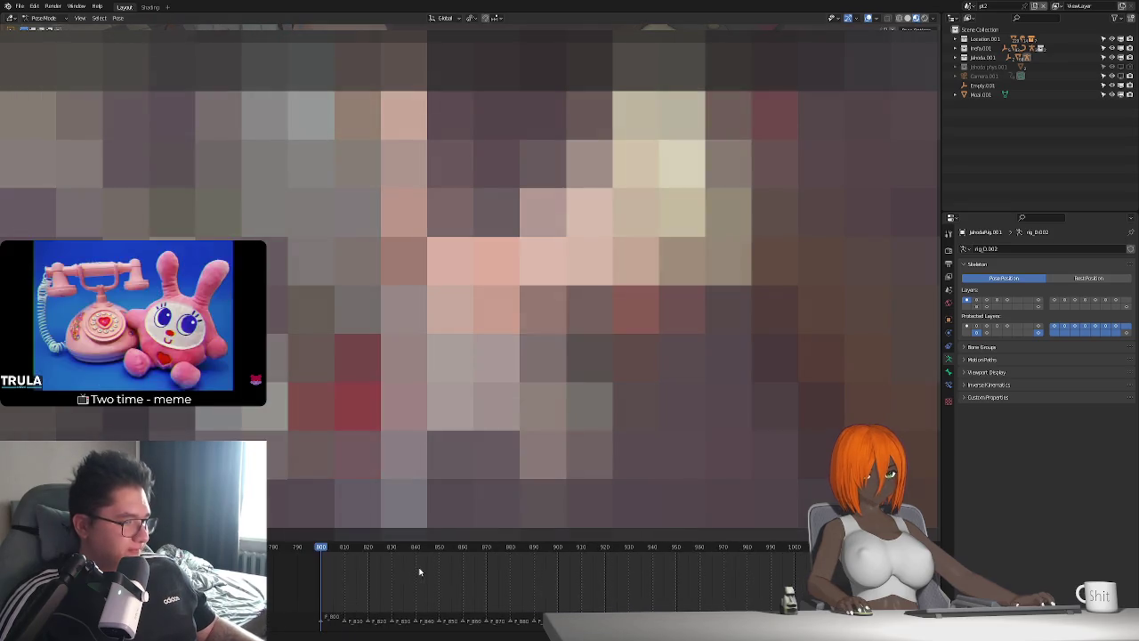
pyautogui.press('i')
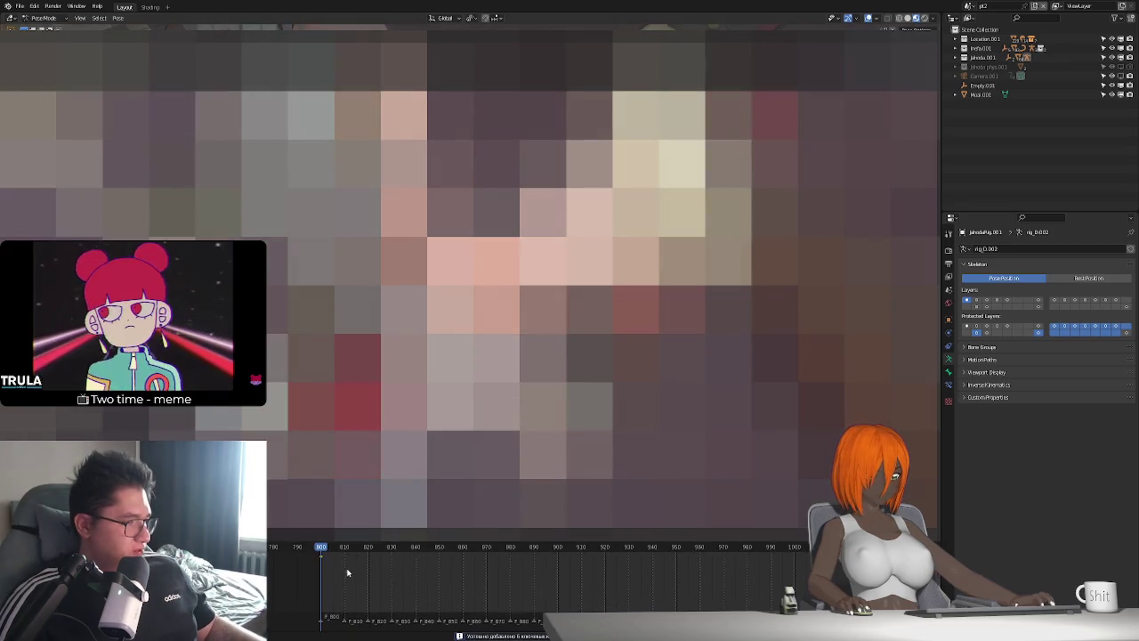
pyautogui.scroll(1, 416, 574)
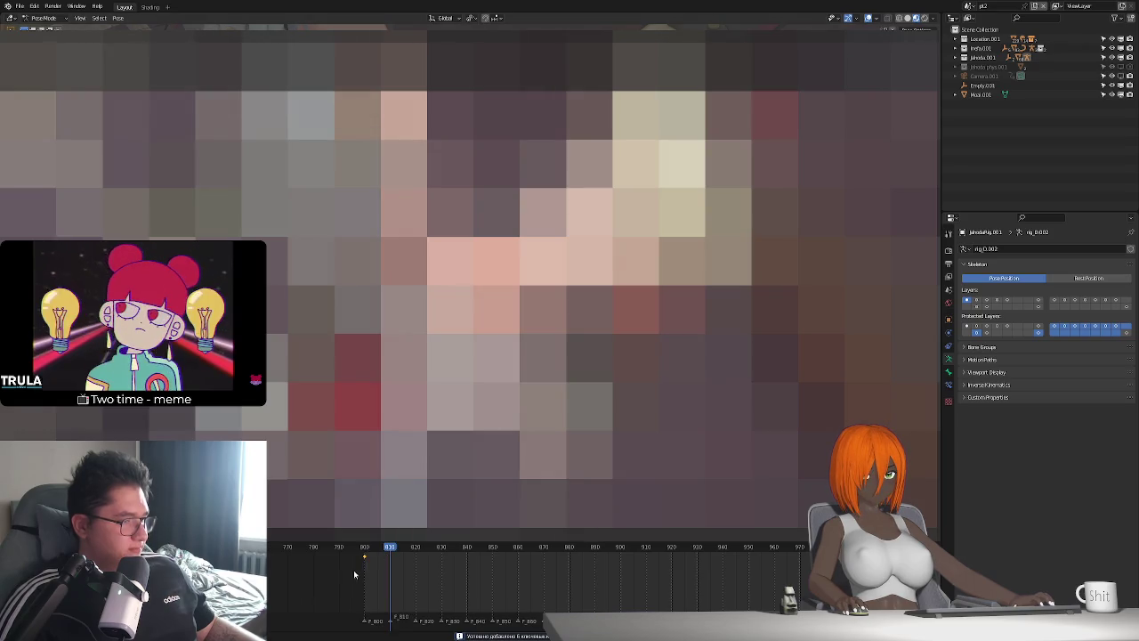
pyautogui.moveTo(380, 551); pyautogui.dragTo(390, 557)
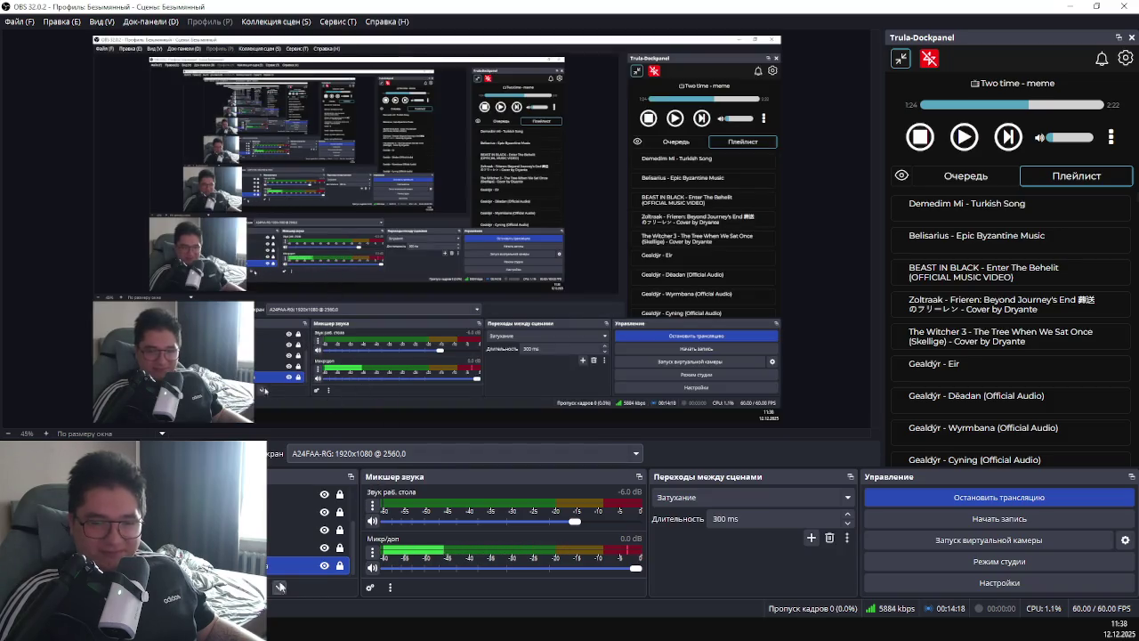
# Switch from OBS to the Brave browser showing the YouTube Bloodborne stream
pyautogui.hotkey('alt', 'Tab')
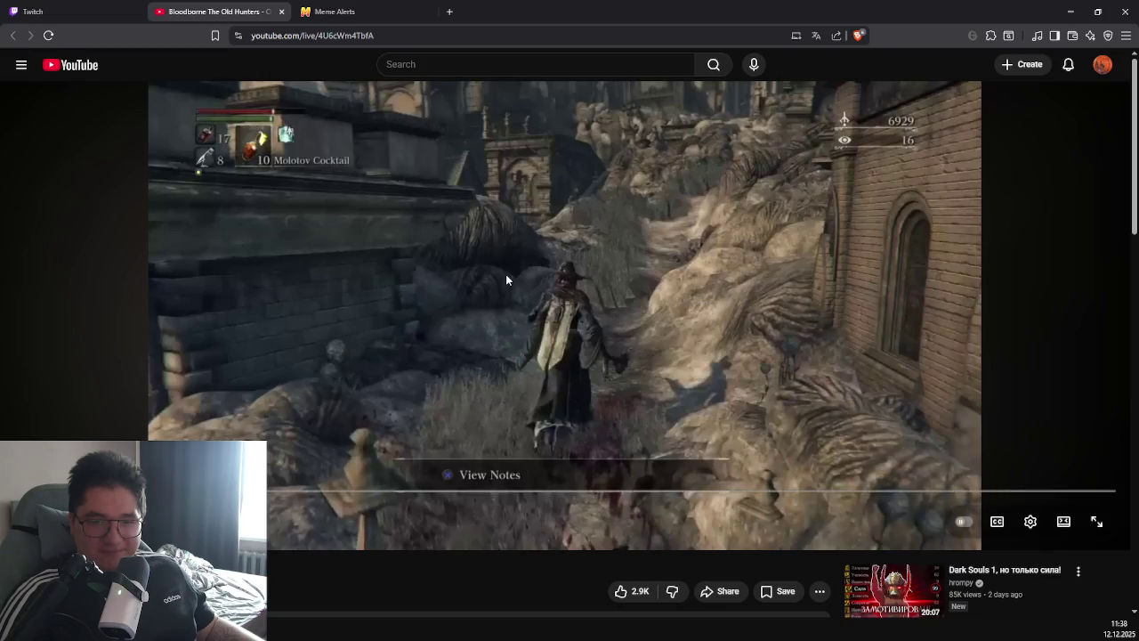
# Play the stream, then seek back along the progress bar to rewatch the fight
pyautogui.click(506, 279)
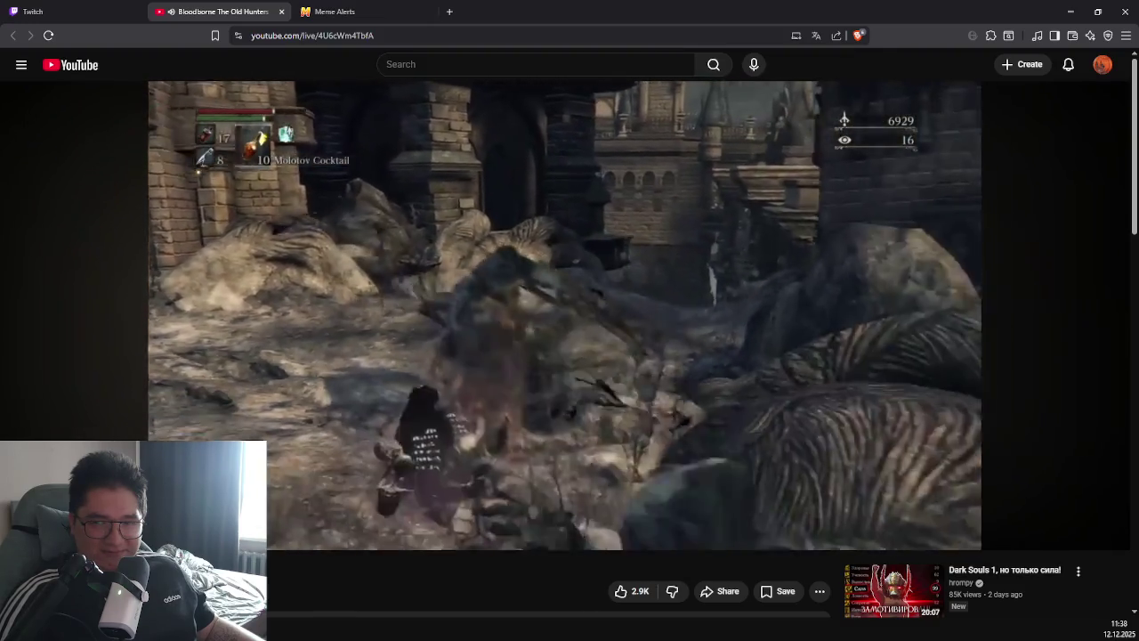
pyautogui.moveTo(595, 269)
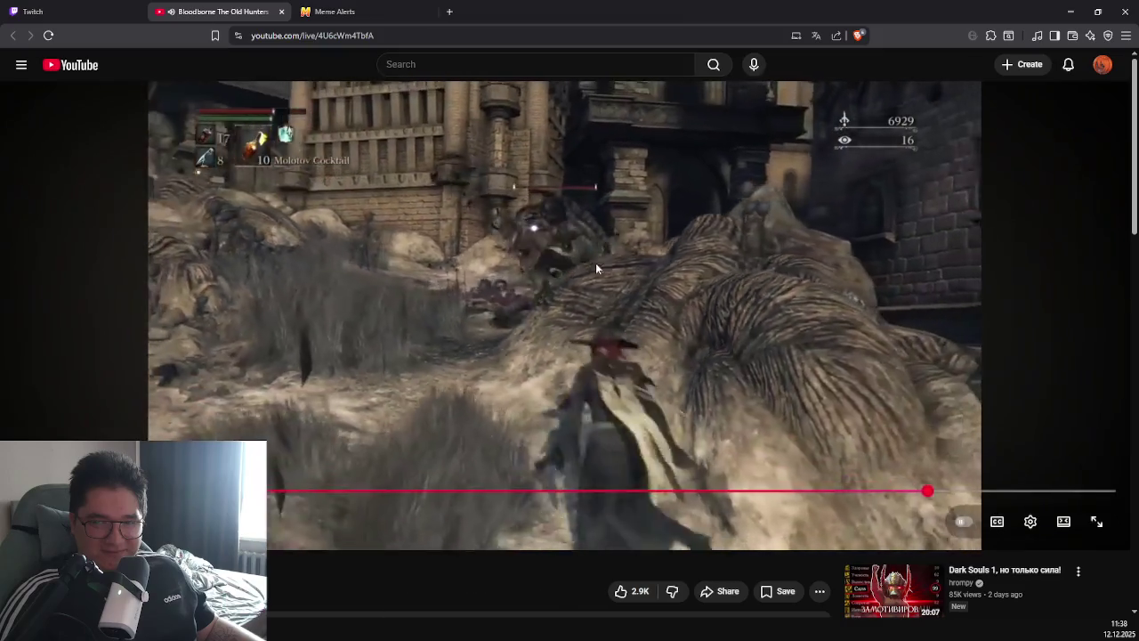
pyautogui.click(585, 259)
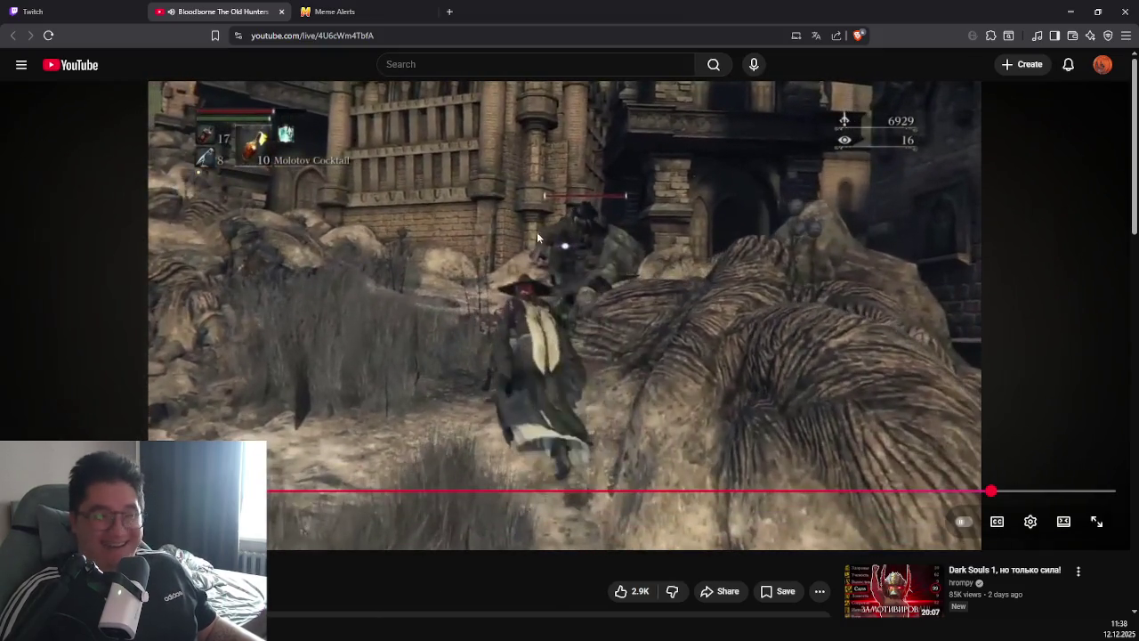
pyautogui.moveTo(684, 491); pyautogui.dragTo(640, 492)
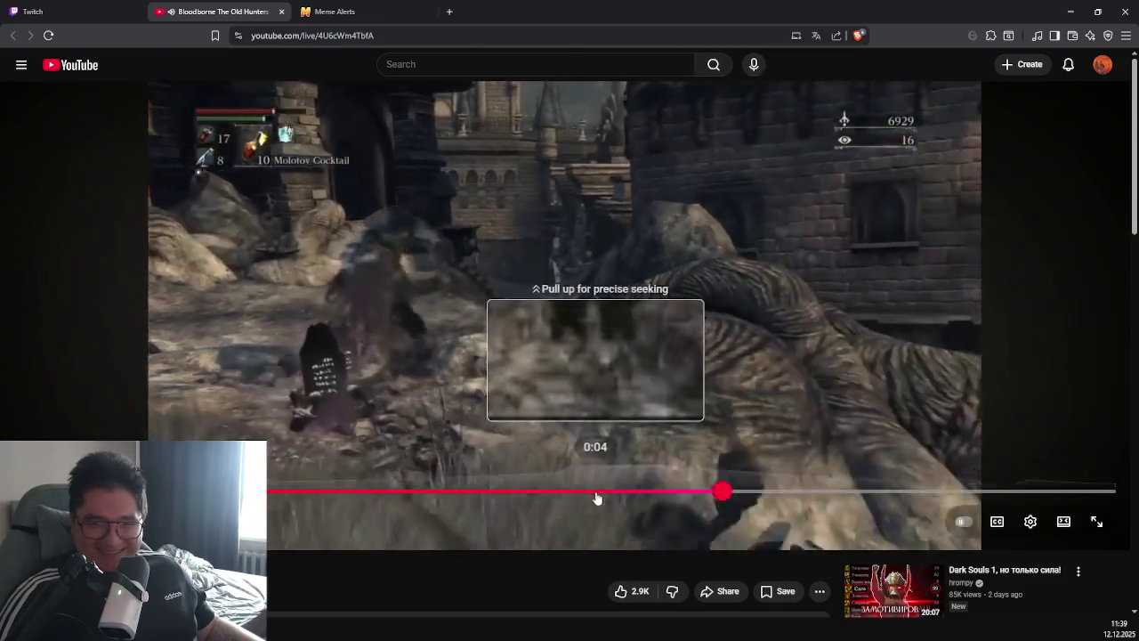
pyautogui.moveTo(640, 492); pyautogui.dragTo(595, 496)
pyautogui.click(579, 374)
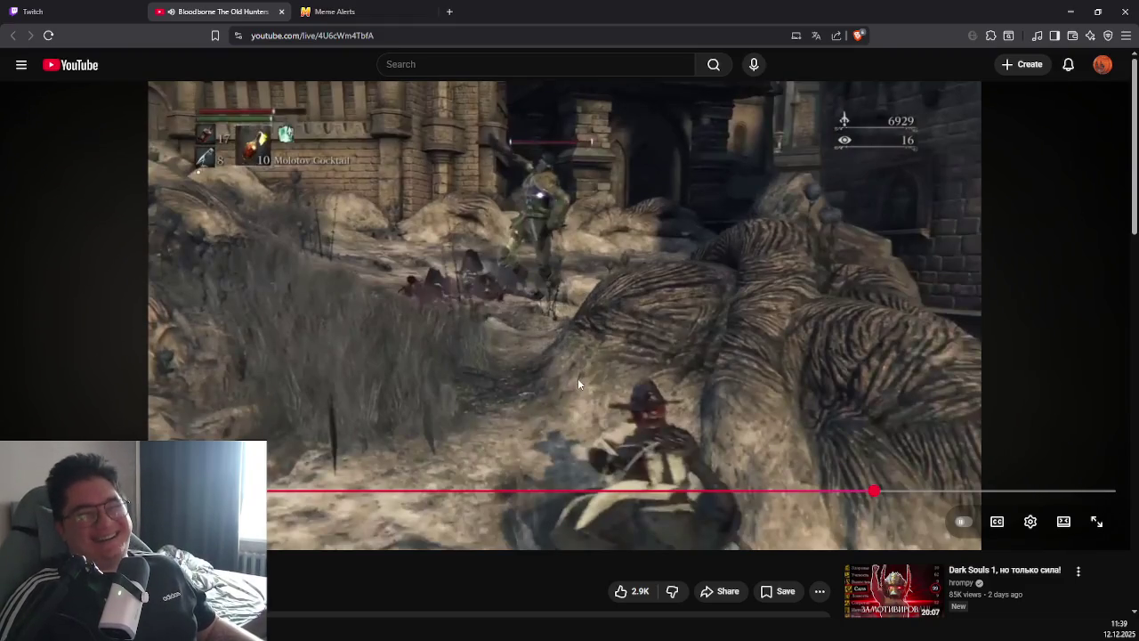
pyautogui.click(578, 376)
pyautogui.moveTo(587, 491); pyautogui.dragTo(574, 494)
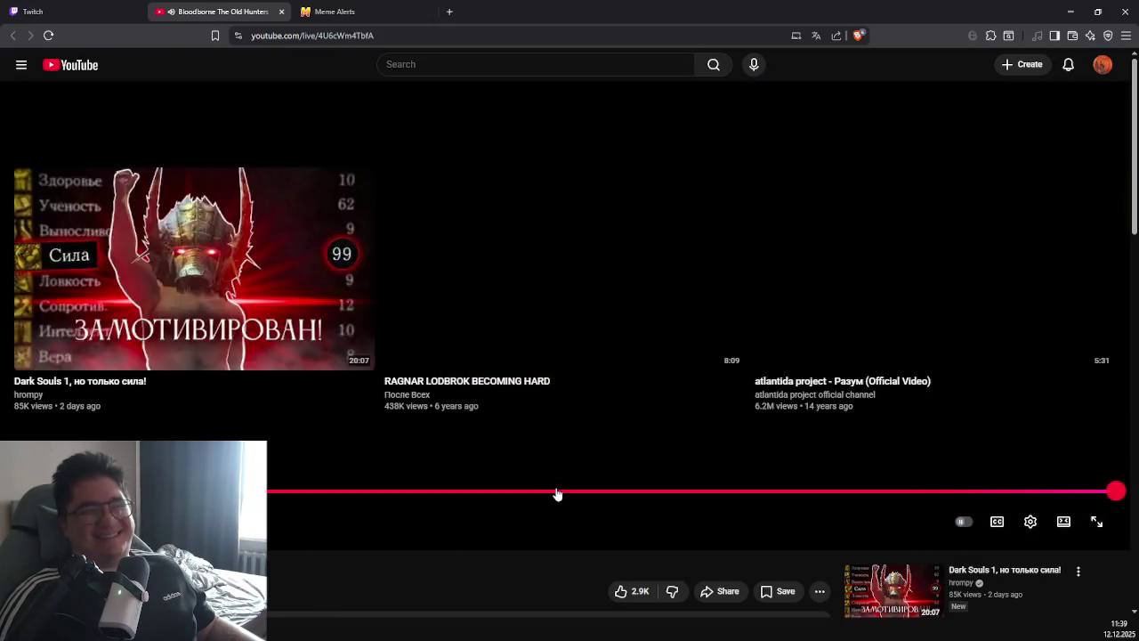
pyautogui.click(555, 492)
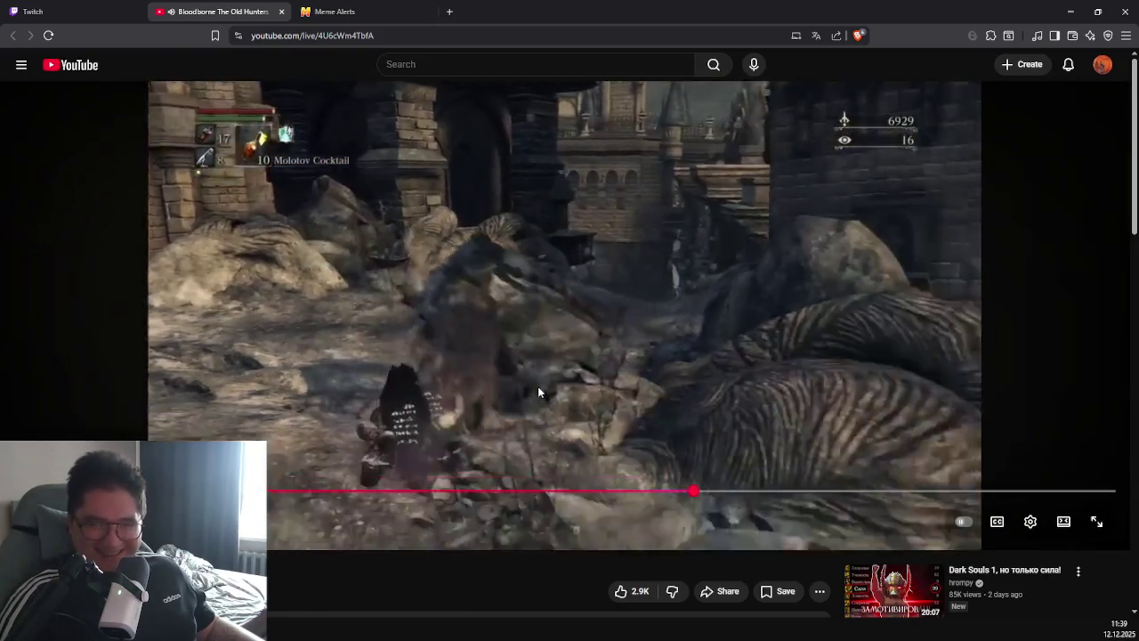
# Rewatch the fight moment again, leave the video paused, and switch back to OBS
pyautogui.moveTo(498, 492); pyautogui.dragTo(448, 492)
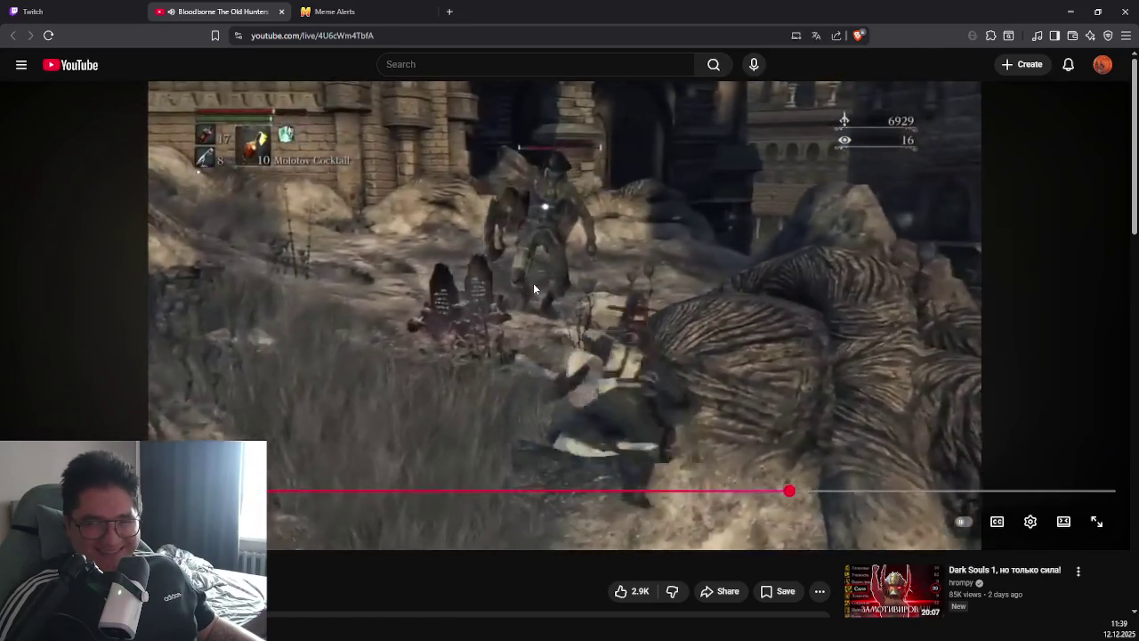
pyautogui.click(533, 284)
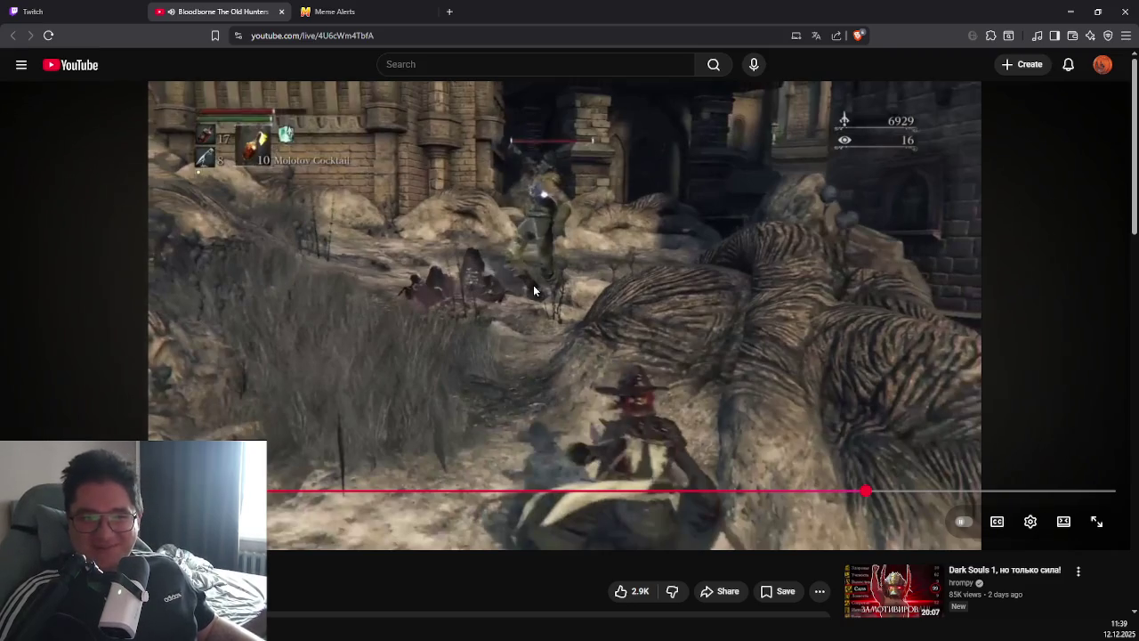
pyautogui.click(523, 428)
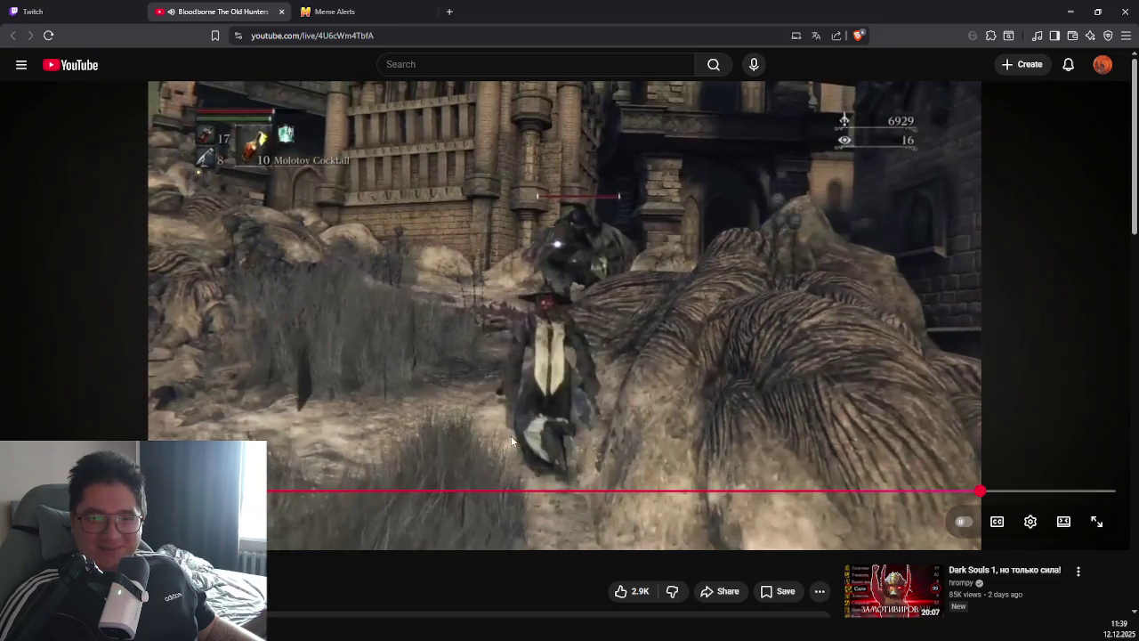
pyautogui.click(526, 490)
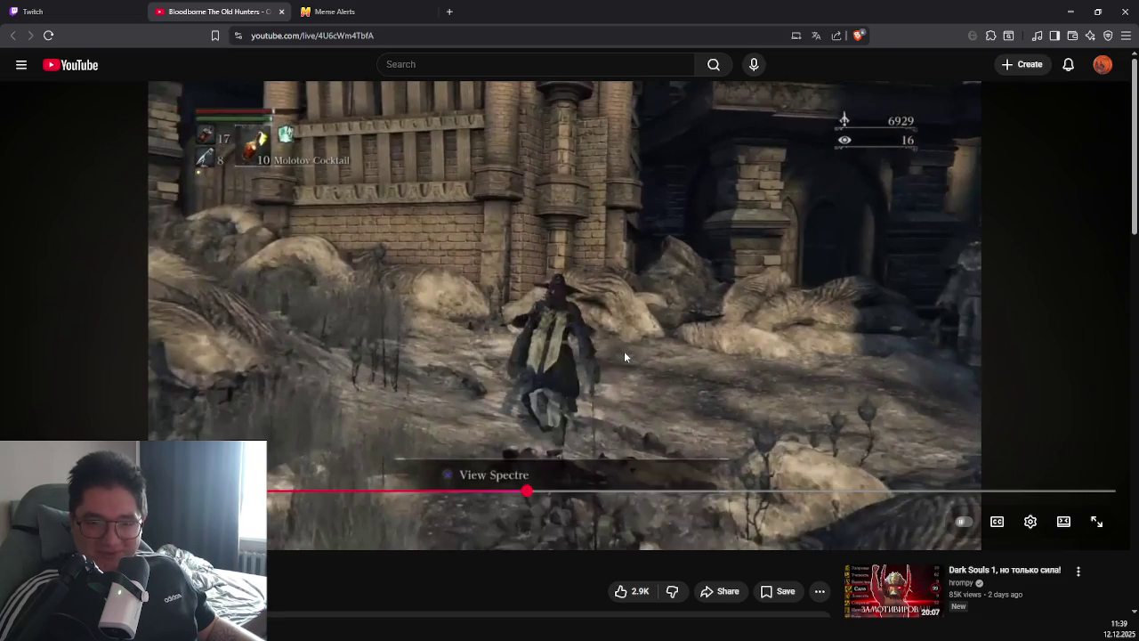
pyautogui.click(629, 347)
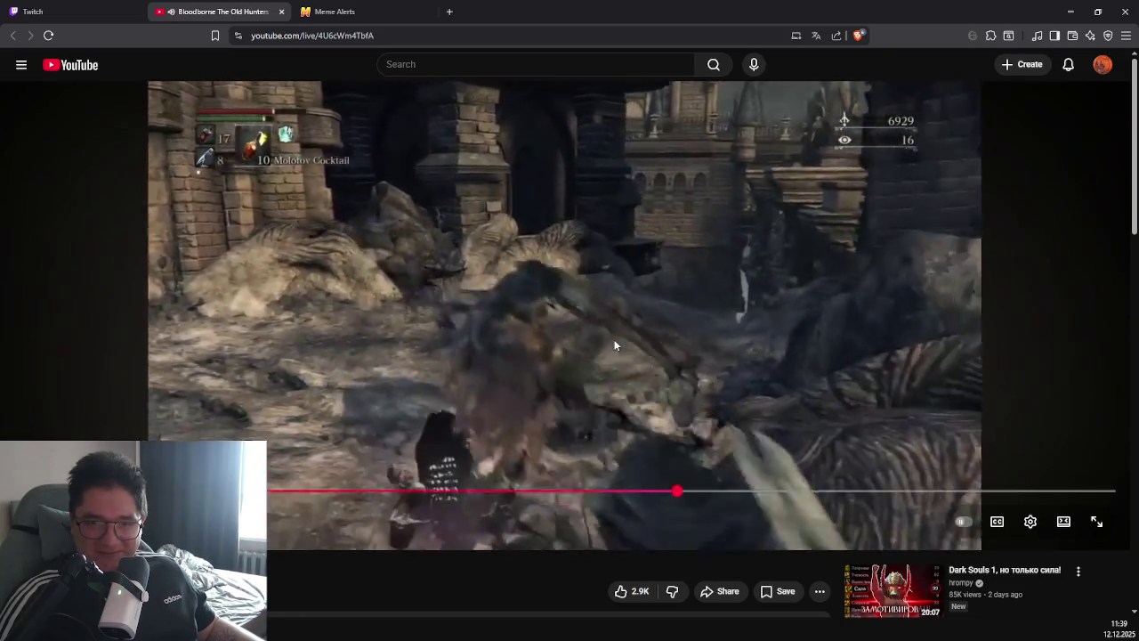
pyautogui.click(555, 274)
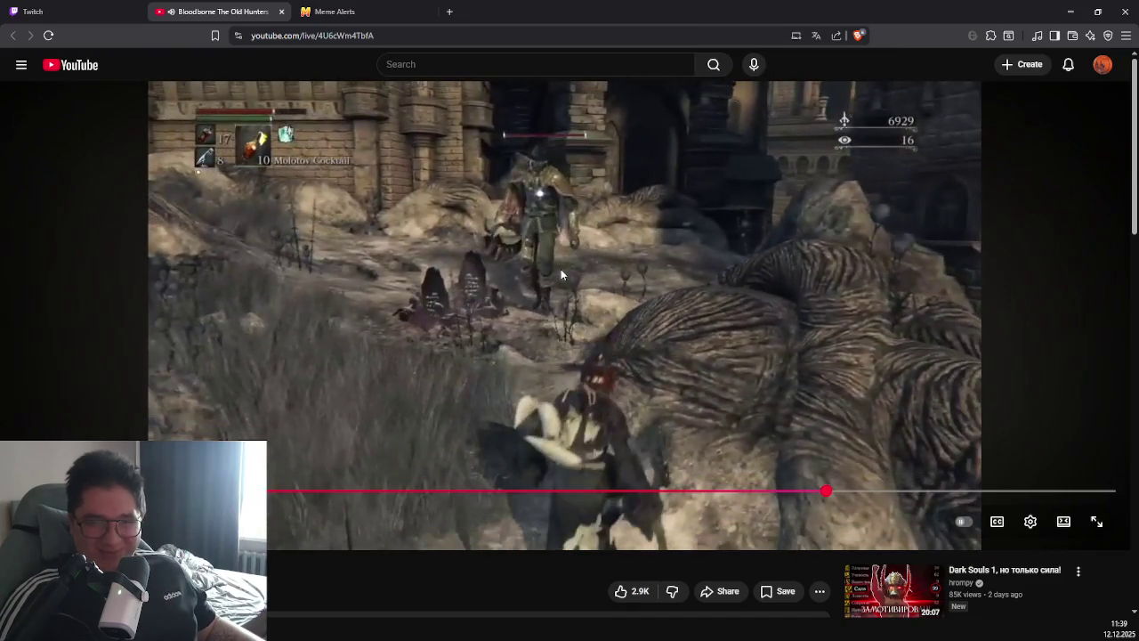
pyautogui.click(562, 253)
pyautogui.moveTo(522, 490); pyautogui.dragTo(521, 491)
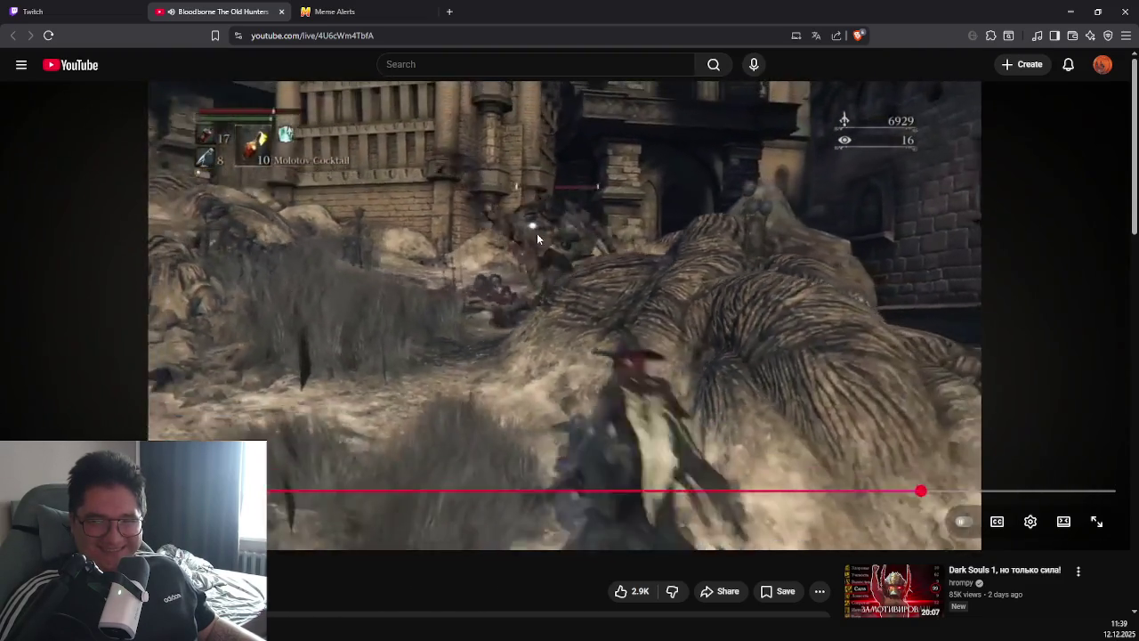
pyautogui.click(537, 235)
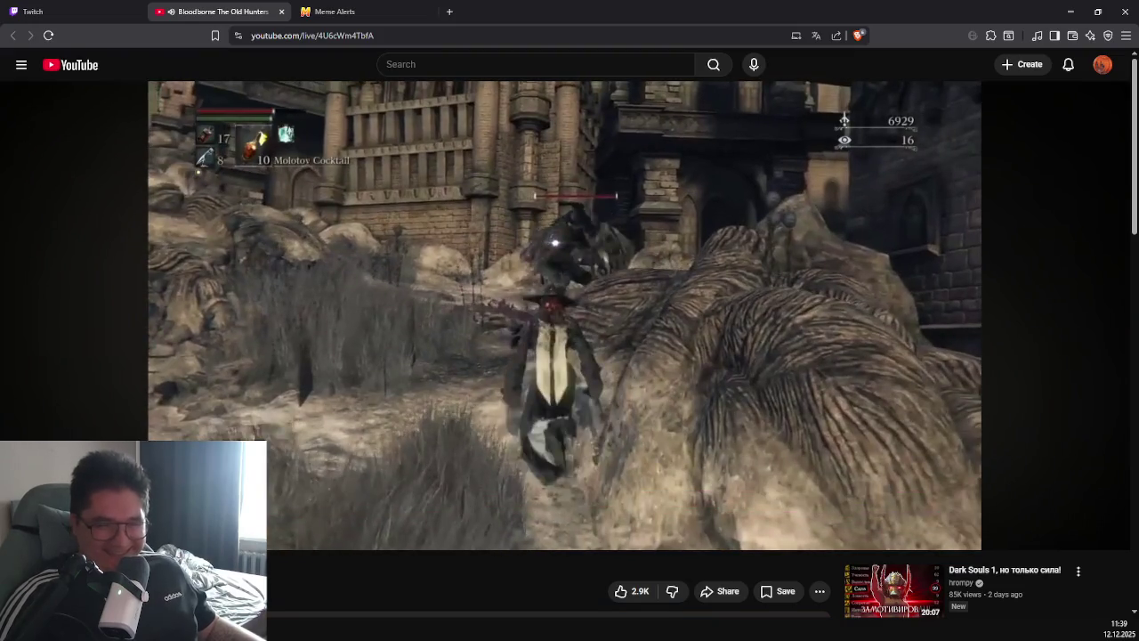
pyautogui.hotkey('alt', 'Tab')
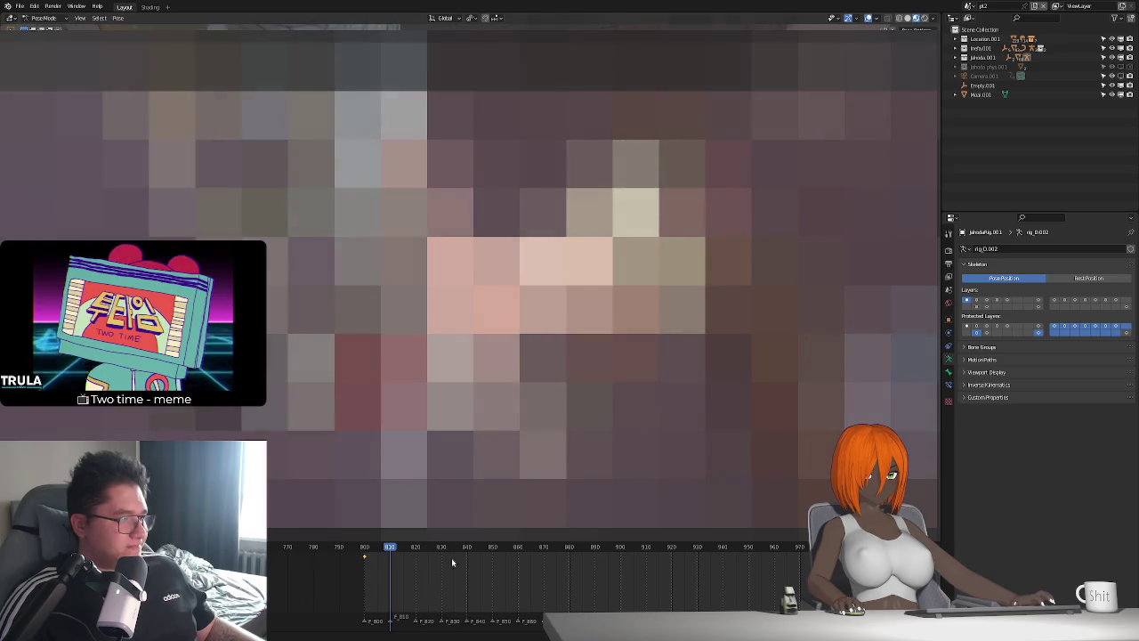
# Scrub frames 800–811, then show the bone's Child Of constraint on the Bone Constraints tab
pyautogui.moveTo(366, 552); pyautogui.dragTo(393, 557)
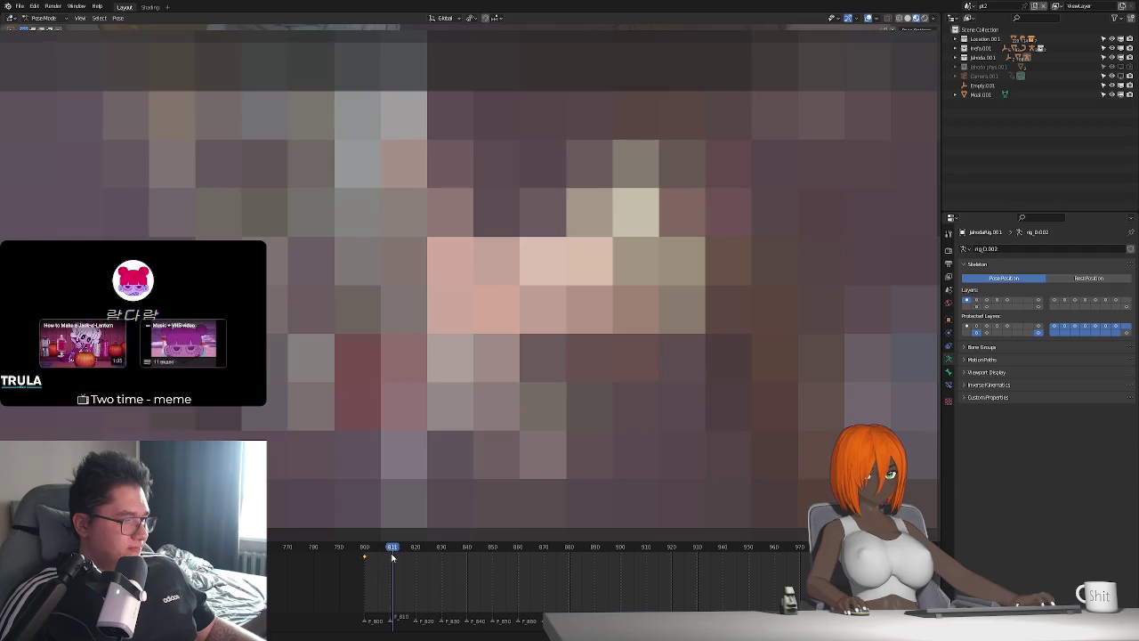
pyautogui.moveTo(387, 552)
pyautogui.mouseDown()
pyautogui.moveTo(366, 552)
pyautogui.moveTo(390, 552)
pyautogui.mouseUp()
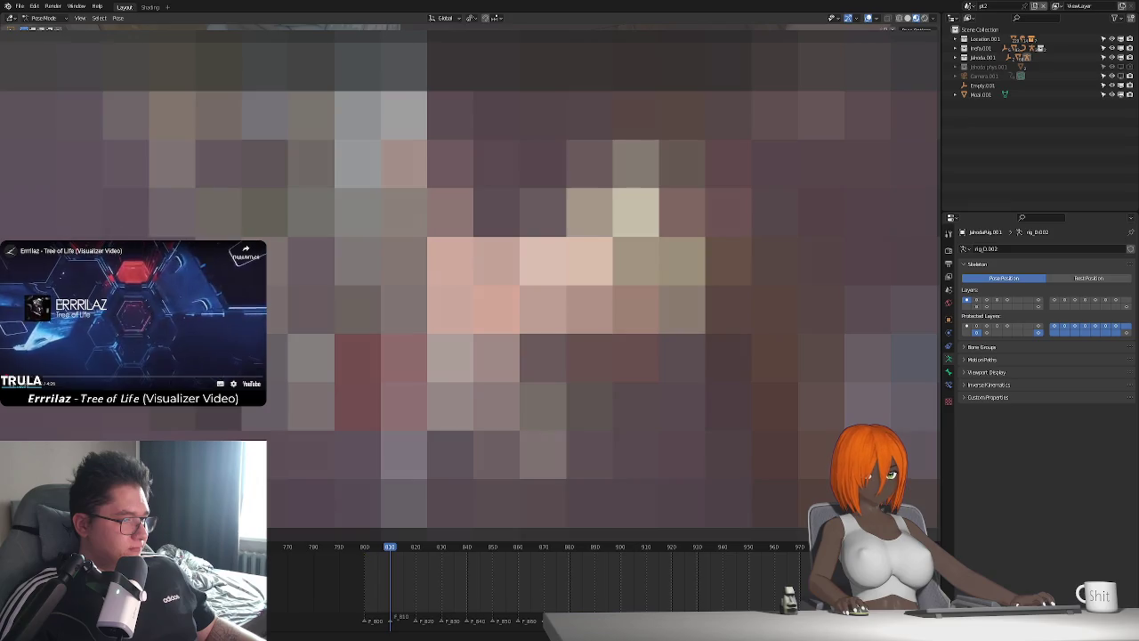
pyautogui.click(948, 385)
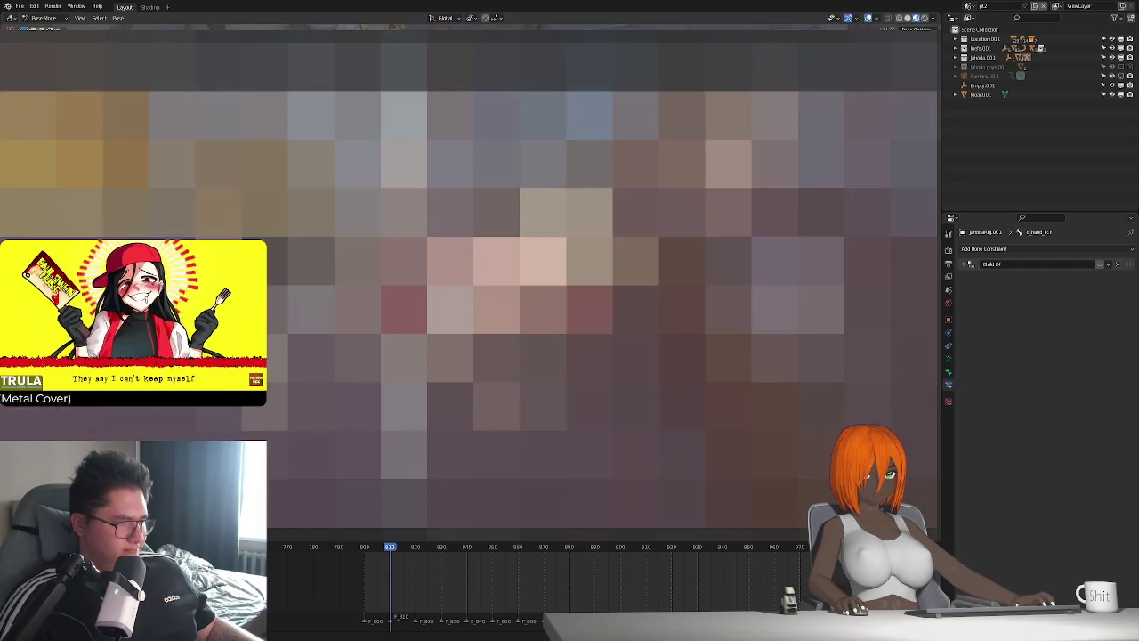
# Move the c_pos bone, then compare its poses at frames 800 and 810
pyautogui.click(534, 267)
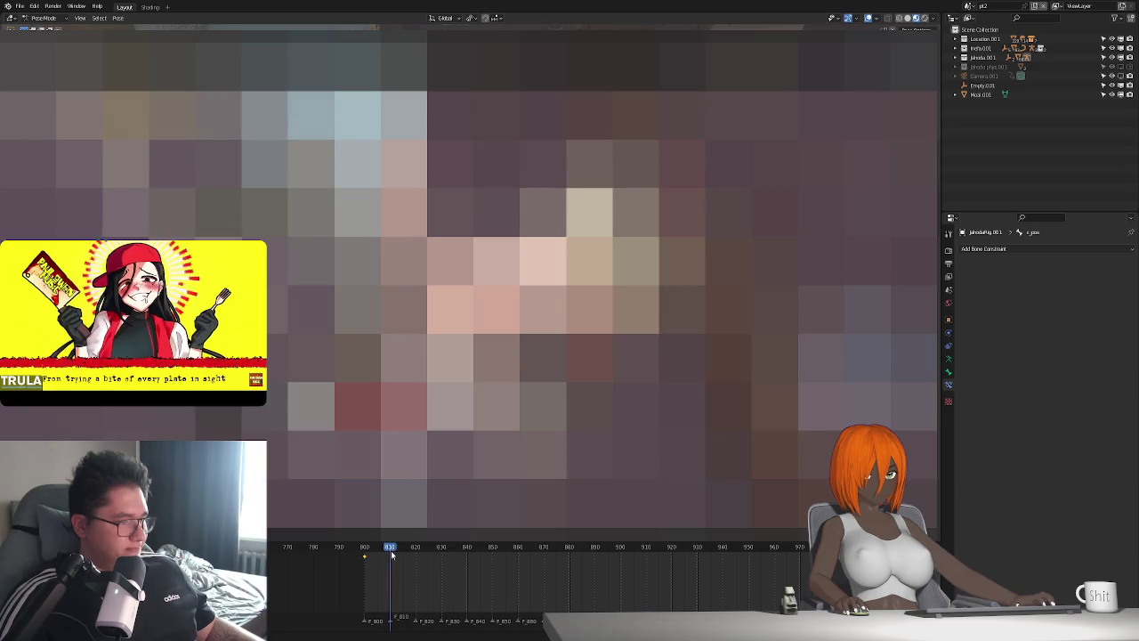
pyautogui.press('g')
pyautogui.press('y')
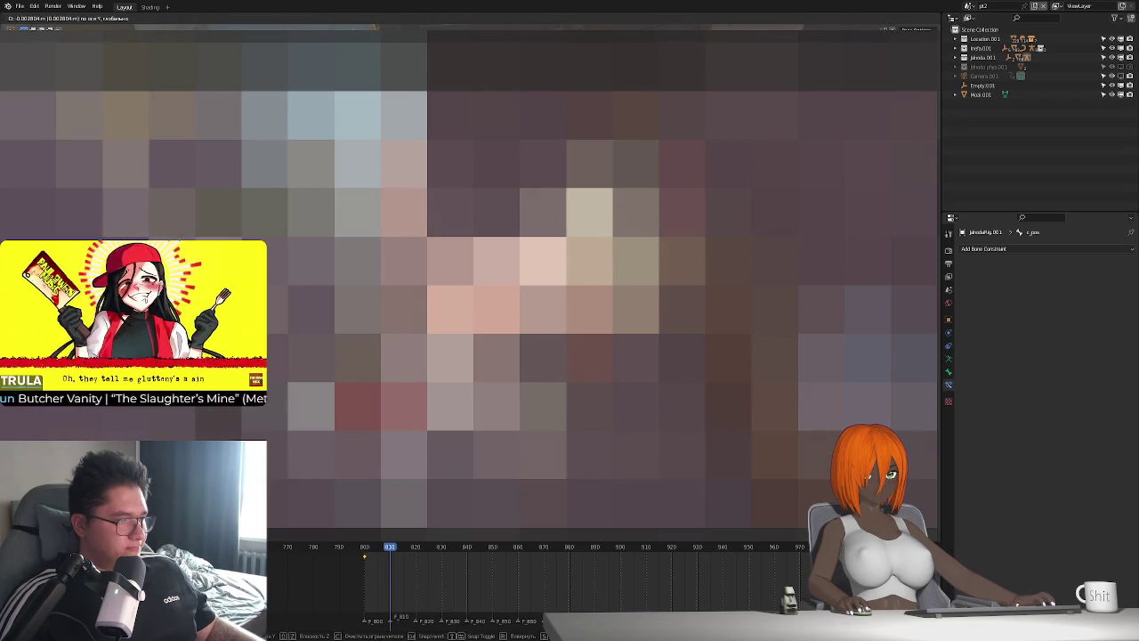
pyautogui.press('y')
pyautogui.press('y')
pyautogui.press('y')
pyautogui.click(388, 559)
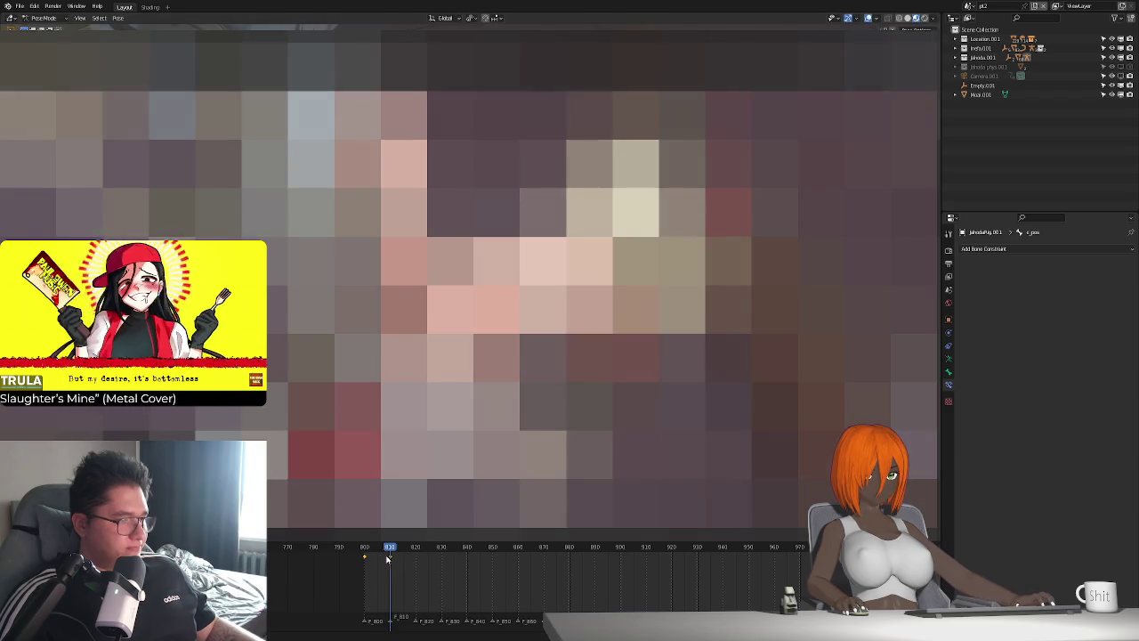
pyautogui.click(364, 551)
pyautogui.press('Up')
pyautogui.click(365, 548)
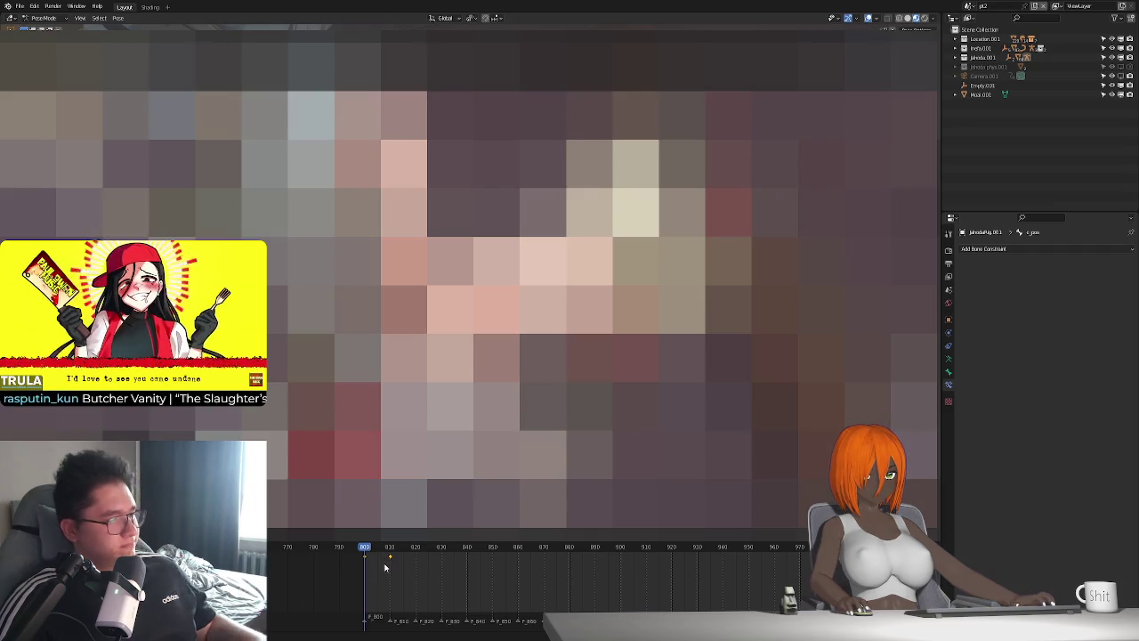
# Adjust c_pos along Y just after frame 810 and preview frames 800–813
pyautogui.moveTo(384, 555); pyautogui.dragTo(406, 559)
pyautogui.click(391, 546)
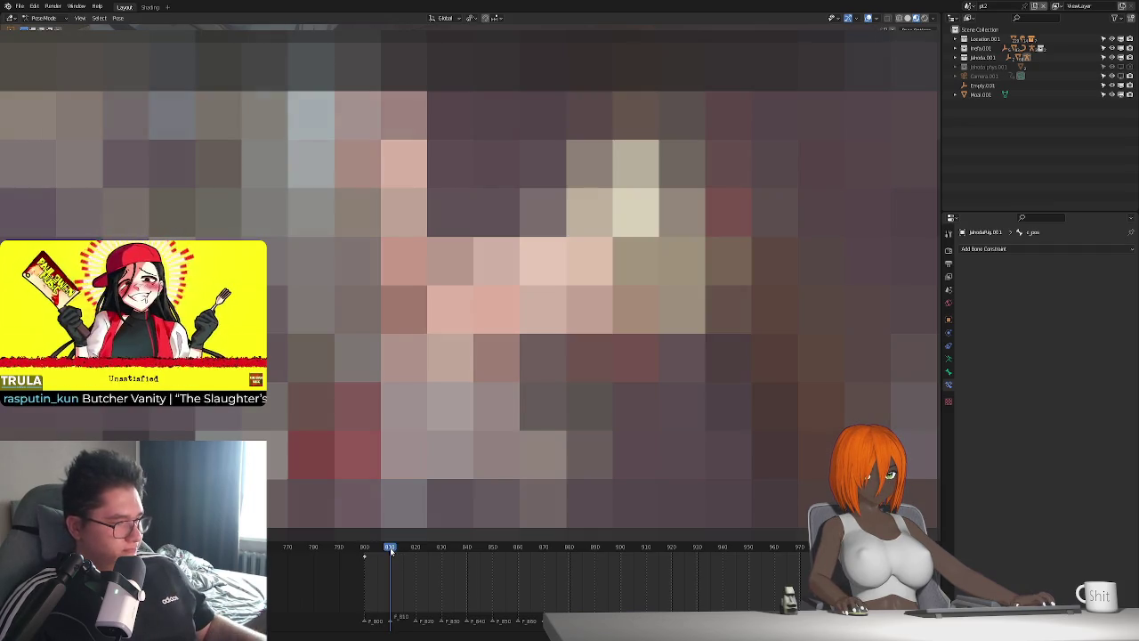
pyautogui.press('g')
pyautogui.press('y')
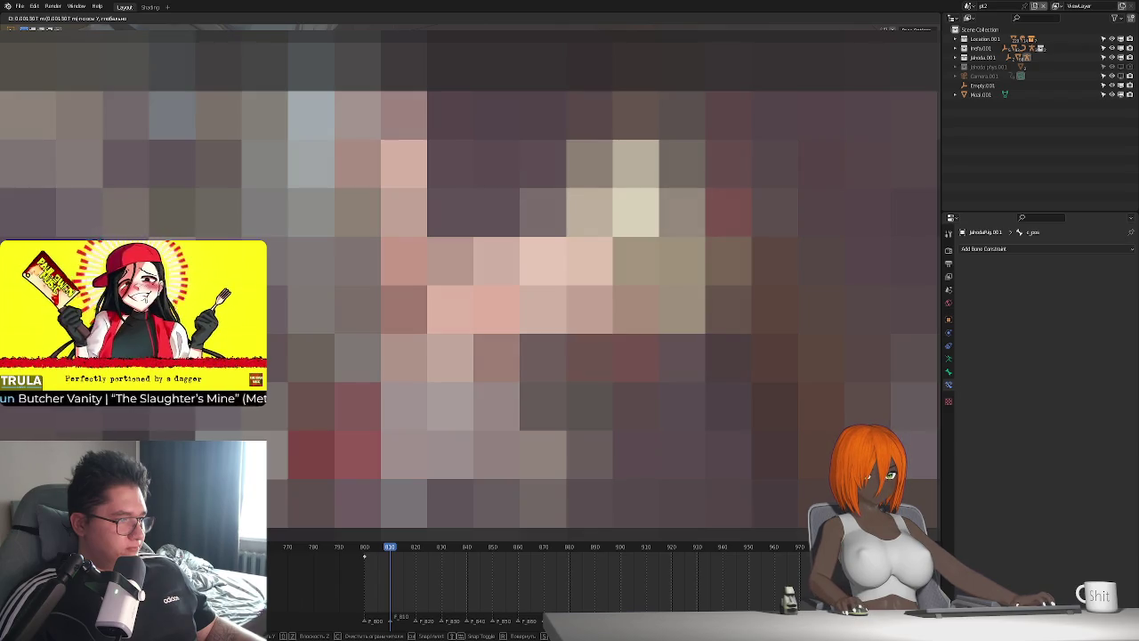
pyautogui.press('Escape')
pyautogui.moveTo(364, 550); pyautogui.dragTo(398, 549)
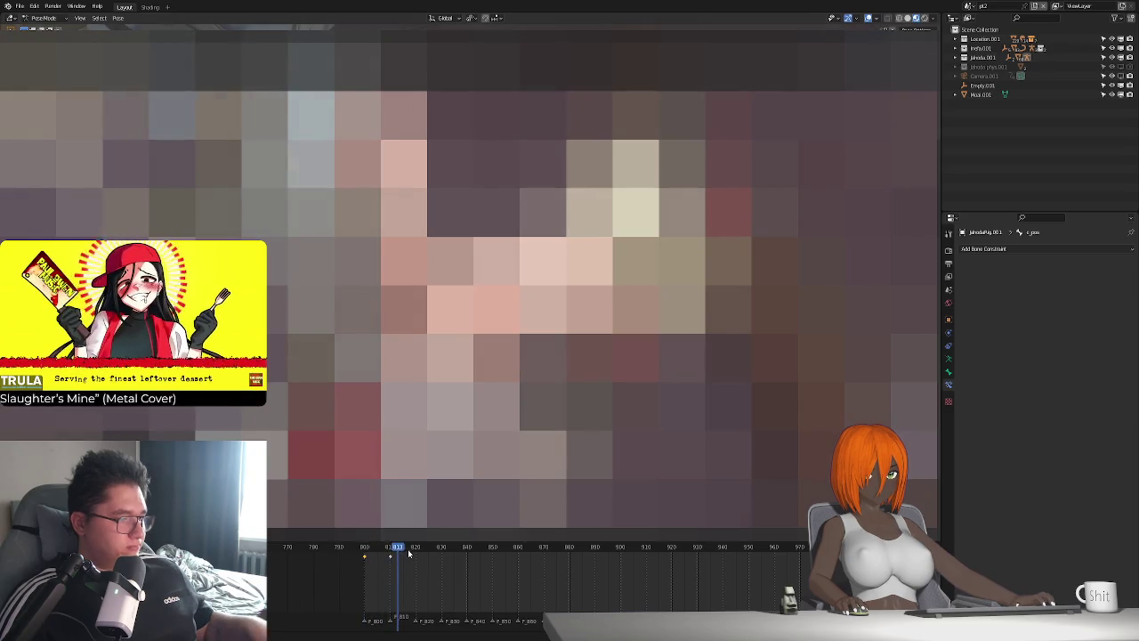
# Mirror the keyframes from frames 800–820 over frame 799, then play the animation back
pyautogui.click(415, 546)
pyautogui.moveTo(326, 572)
pyautogui.mouseDown()
pyautogui.moveTo(451, 546)
pyautogui.moveTo(366, 551)
pyautogui.mouseUp()
pyautogui.click(366, 550)
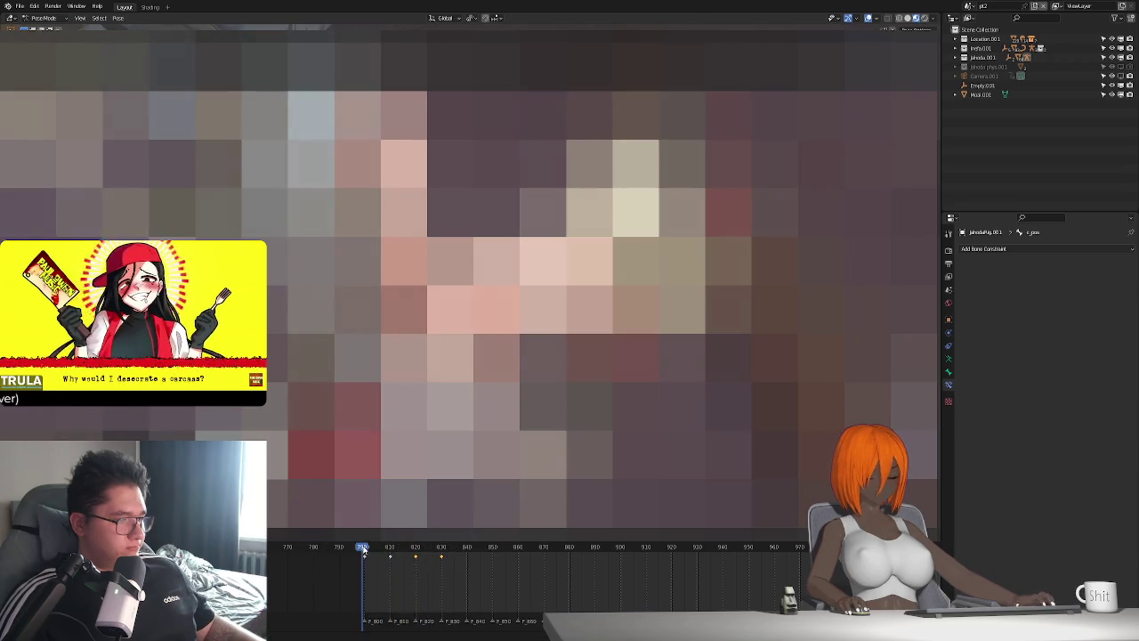
pyautogui.rightClick(442, 557)
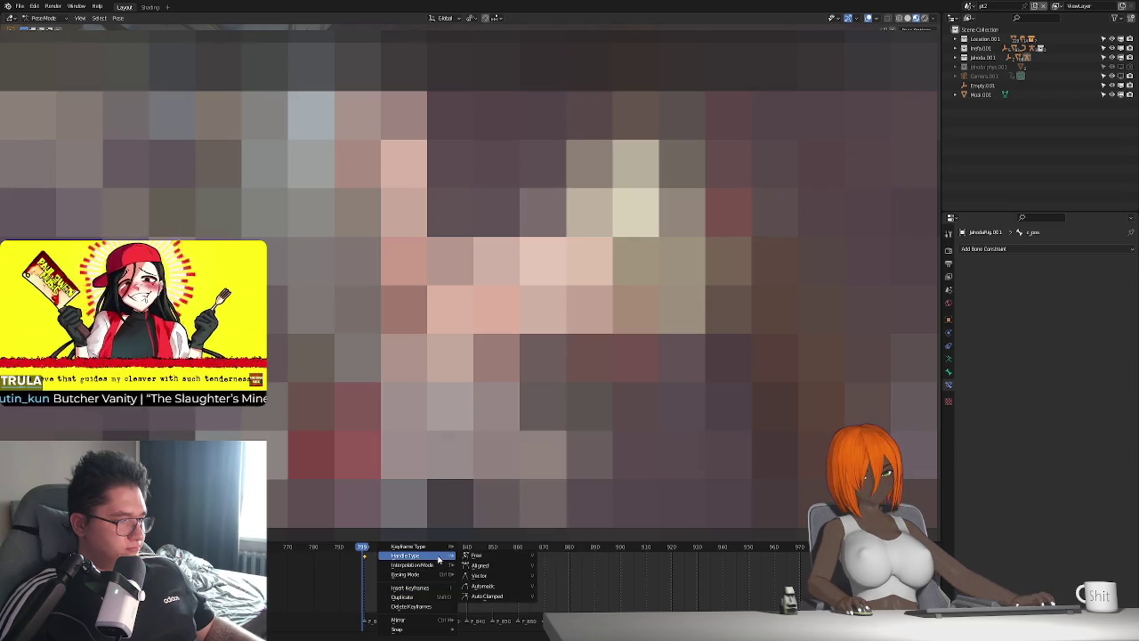
pyautogui.moveTo(418, 620)
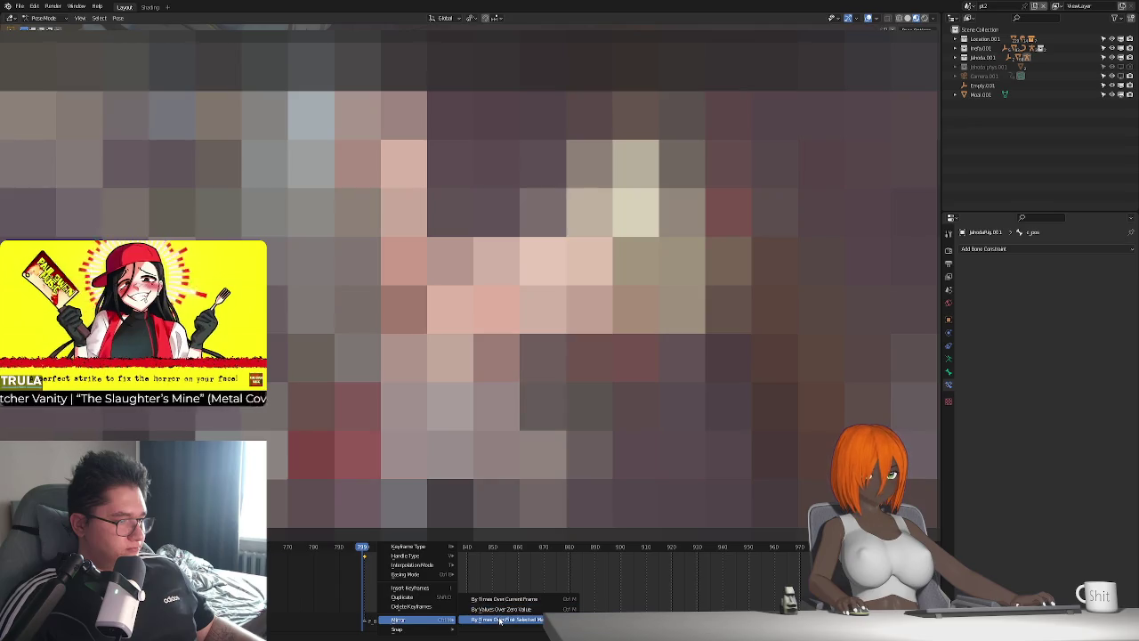
pyautogui.click(500, 619)
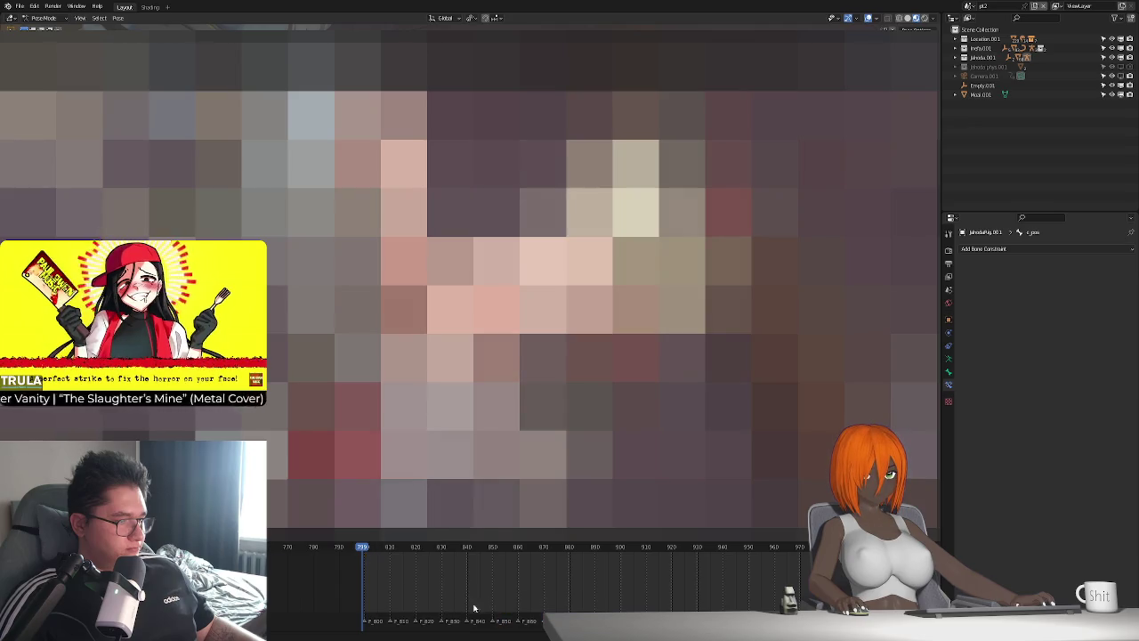
pyautogui.rightClick(392, 563)
pyautogui.moveTo(360, 558)
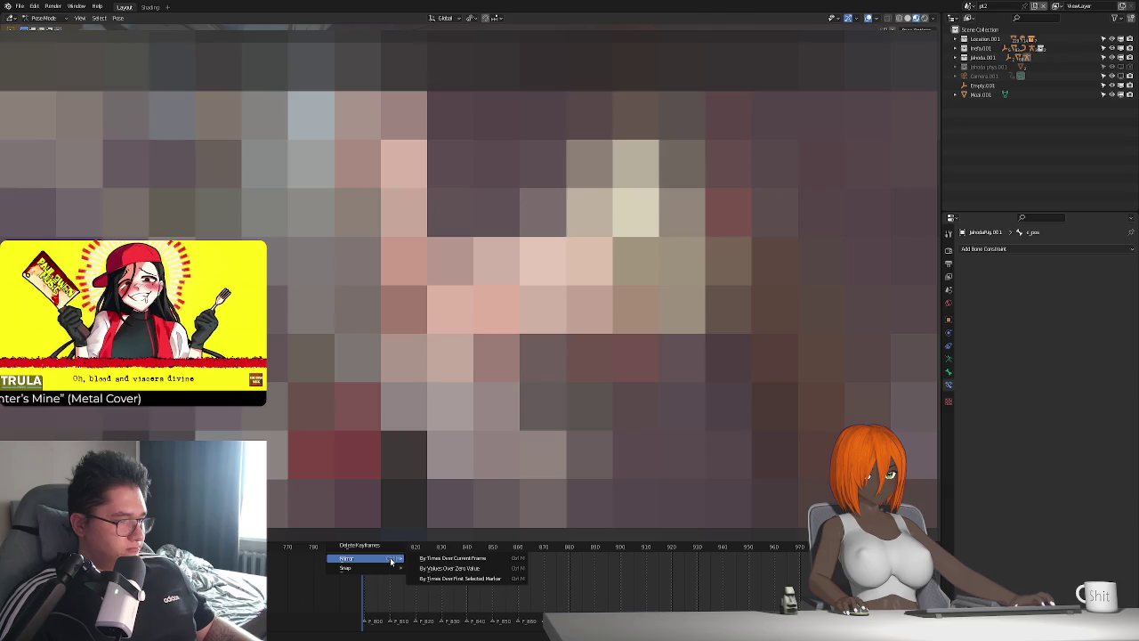
pyautogui.click(444, 560)
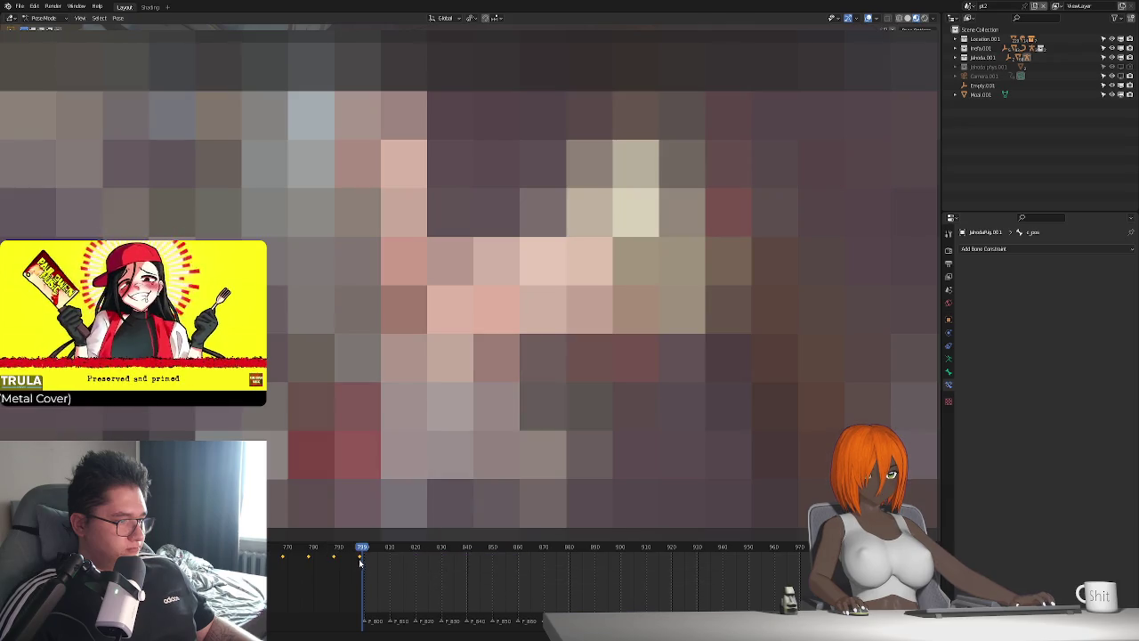
pyautogui.press('space')
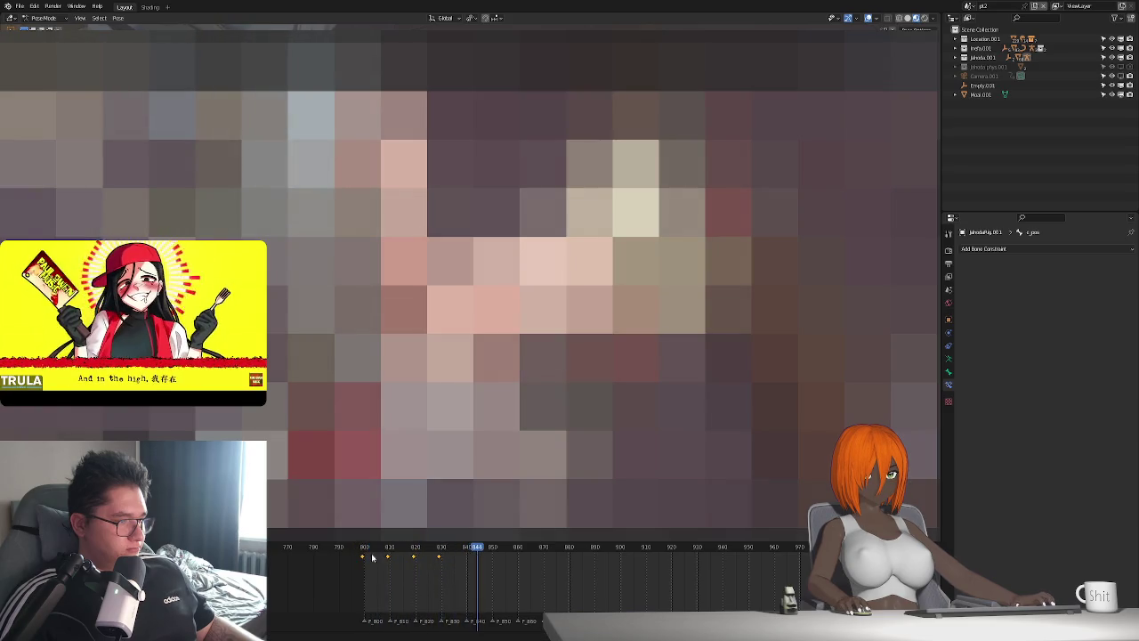
pyautogui.click(364, 548)
pyautogui.press('space')
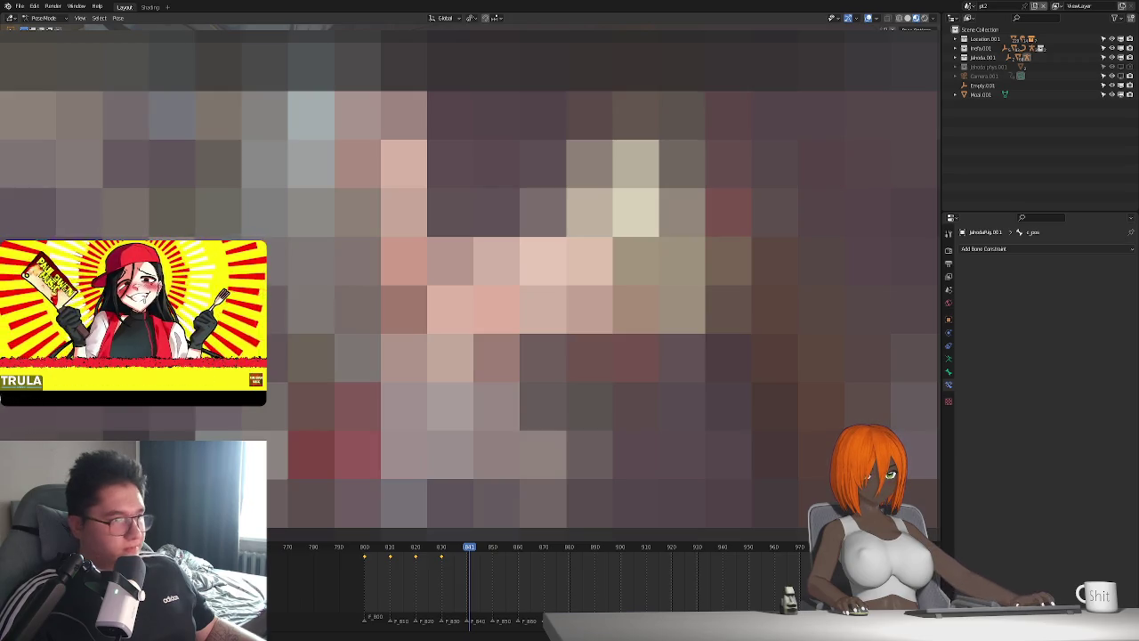
# Box-select all keyframes from frame 800 to 840 in the Timeline
pyautogui.moveTo(352, 552); pyautogui.dragTo(488, 570)
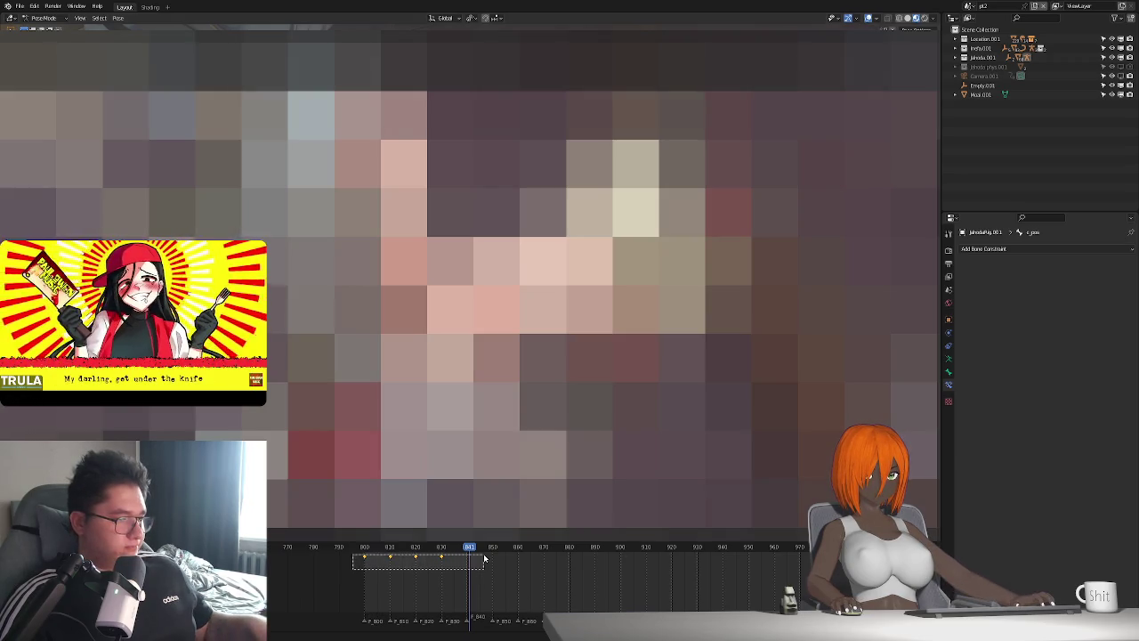
# Paste the copied keyframe block at frames 880 and 960
pyautogui.keyDown('ctrl'); pyautogui.hscroll(2, 485, 583); pyautogui.keyUp('ctrl')
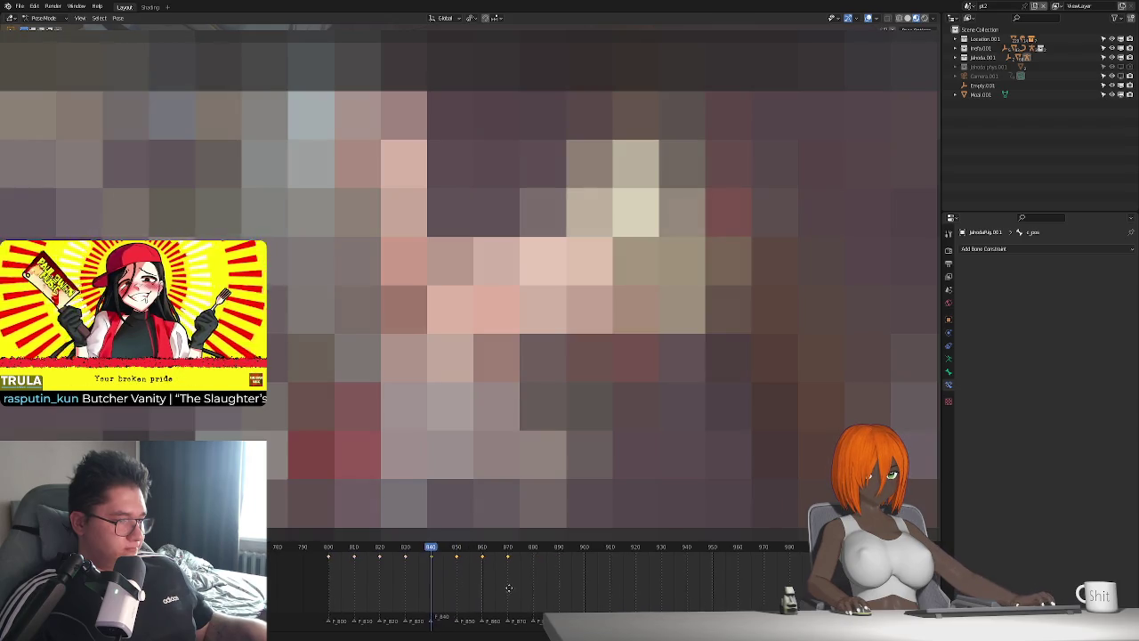
pyautogui.click(519, 551)
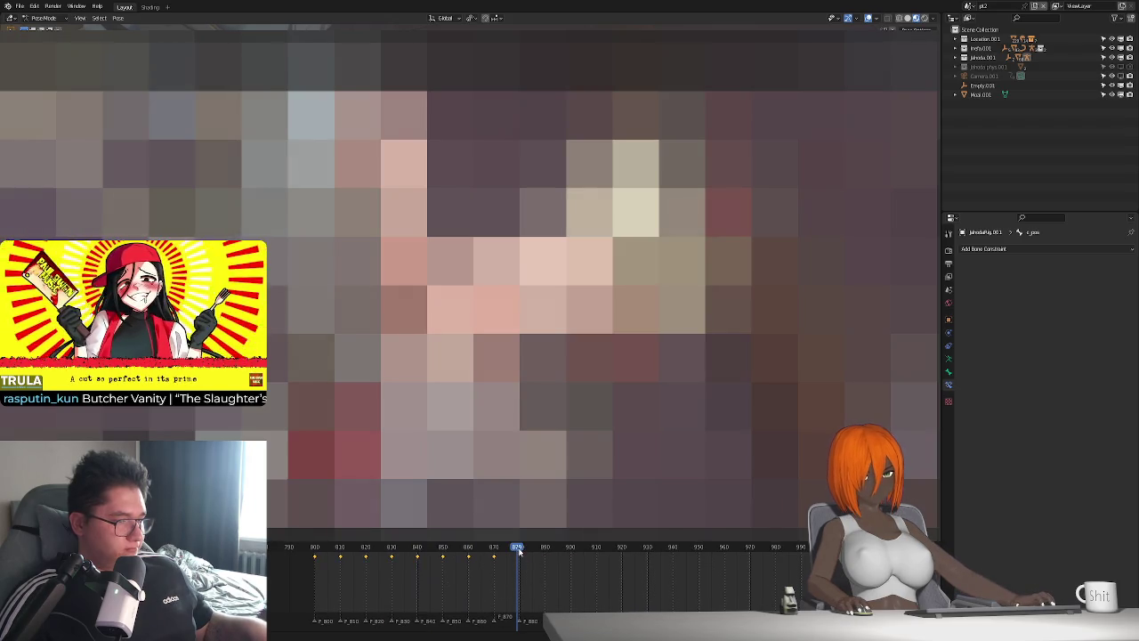
pyautogui.hotkey('ctrl', 'v')
pyautogui.keyDown('ctrl'); pyautogui.hscroll(4, 547, 567); pyautogui.keyUp('ctrl')
pyautogui.keyDown('ctrl'); pyautogui.hscroll(1, 547, 568); pyautogui.keyUp('ctrl')
pyautogui.click(599, 552)
pyautogui.hotkey('ctrl', 'v')
pyautogui.keyDown('ctrl'); pyautogui.hscroll(6, 624, 557); pyautogui.keyUp('ctrl')
# Step the playhead through frames 1040–1440 for further copies, then check keys near 1400–1430
pyautogui.click(637, 552)
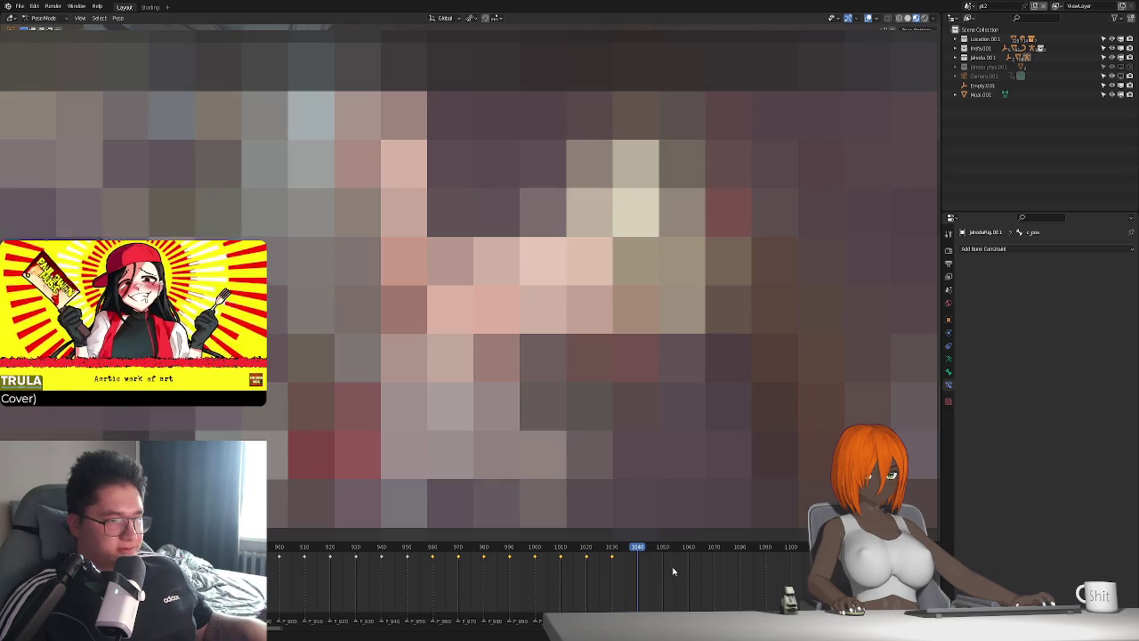
pyautogui.keyDown('ctrl'); pyautogui.hscroll(2, 712, 574); pyautogui.keyUp('ctrl')
pyautogui.click(771, 553)
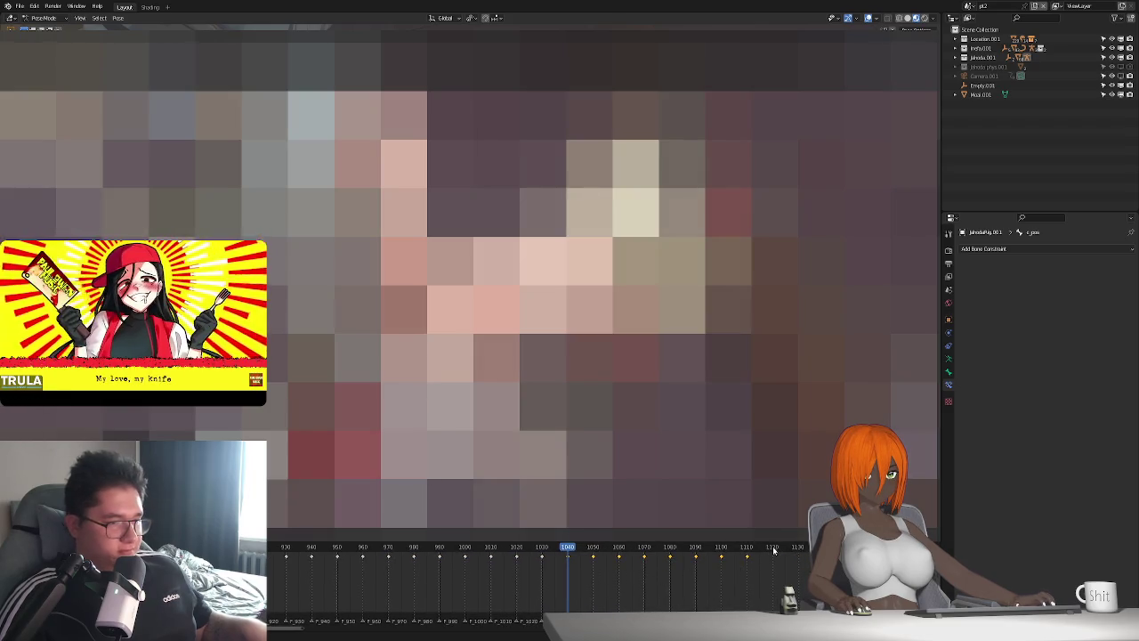
pyautogui.keyDown('ctrl'); pyautogui.hscroll(5, 769, 560); pyautogui.keyUp('ctrl')
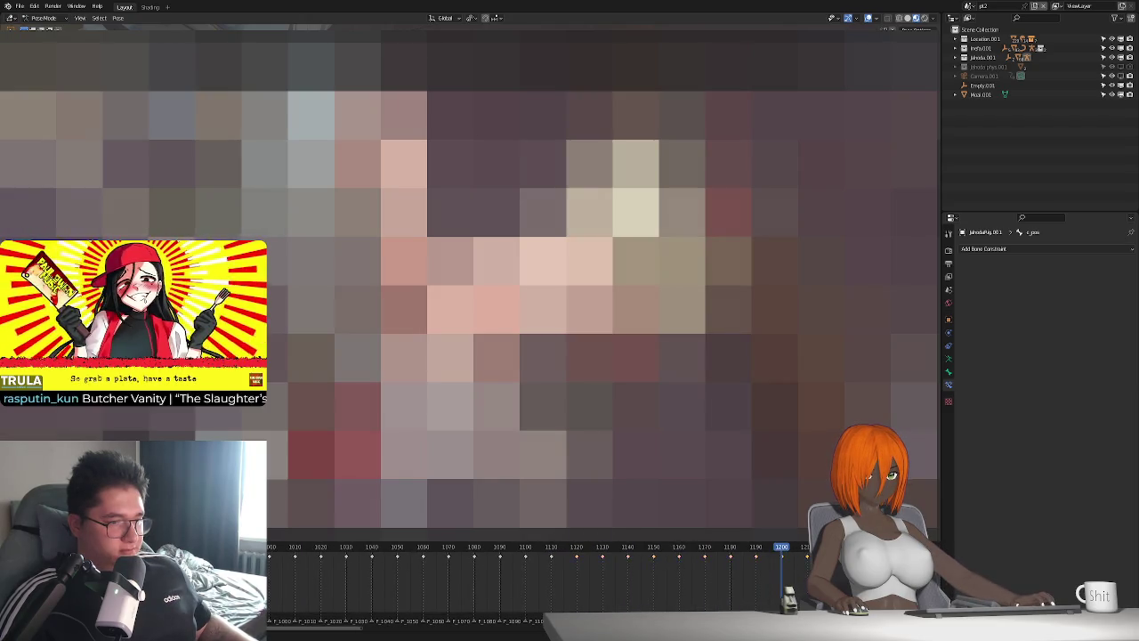
pyautogui.keyDown('ctrl'); pyautogui.hscroll(5, 636, 573); pyautogui.keyUp('ctrl')
pyautogui.click(765, 553)
pyautogui.keyDown('ctrl'); pyautogui.hscroll(5, 799, 568); pyautogui.keyUp('ctrl')
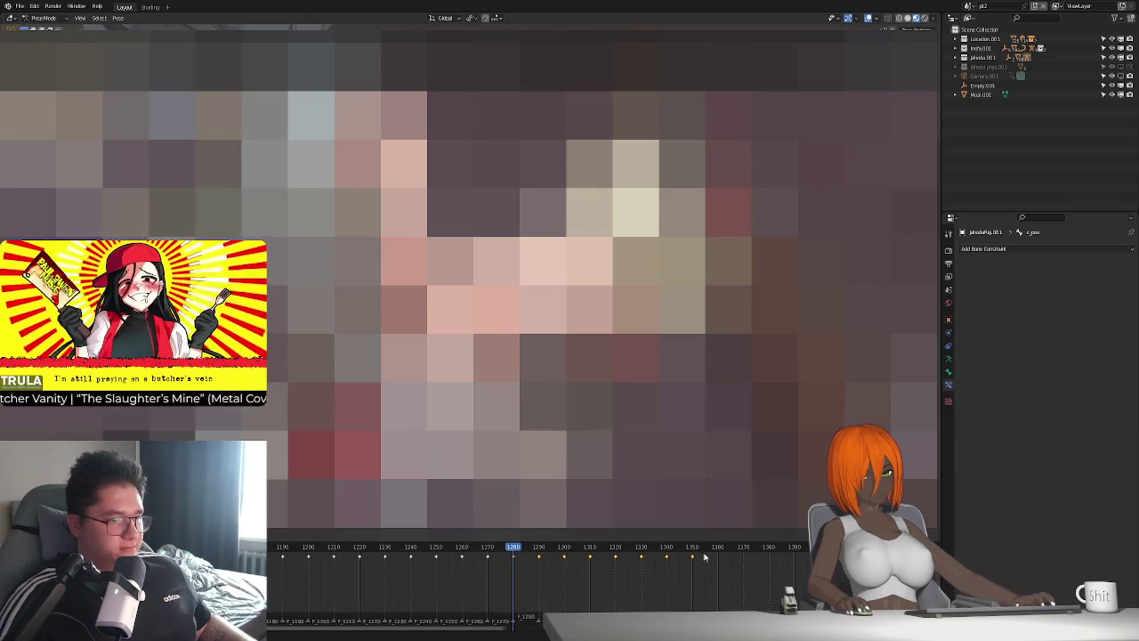
pyautogui.click(717, 548)
pyautogui.keyDown('ctrl'); pyautogui.hscroll(5, 703, 569); pyautogui.keyUp('ctrl')
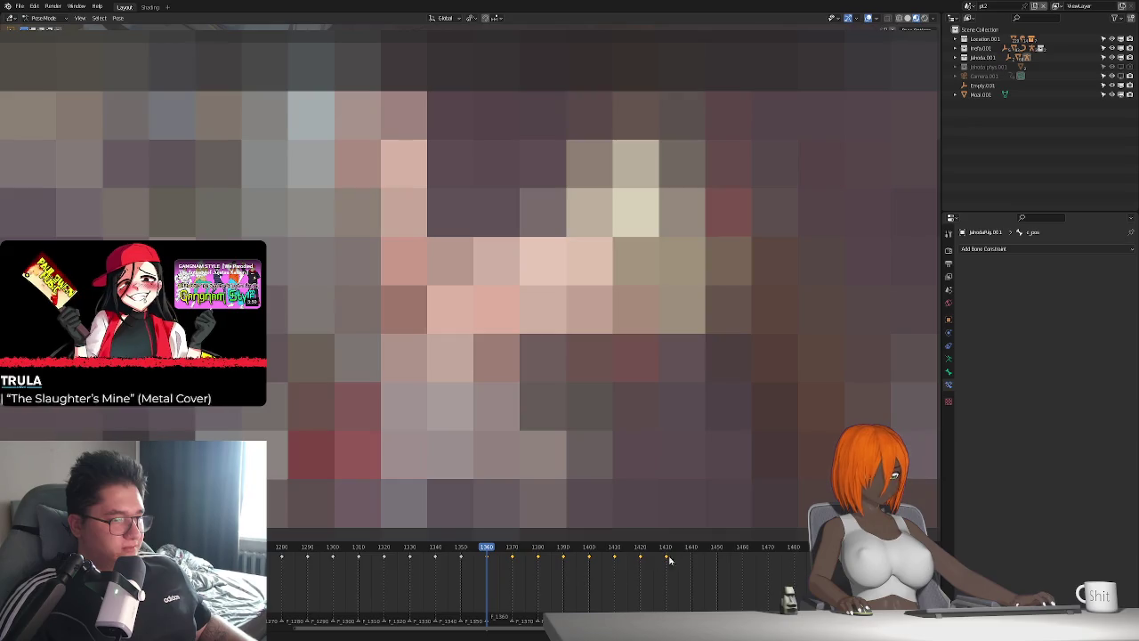
pyautogui.click(693, 548)
pyautogui.press('Left')
pyautogui.moveTo(583, 569); pyautogui.dragTo(698, 547)
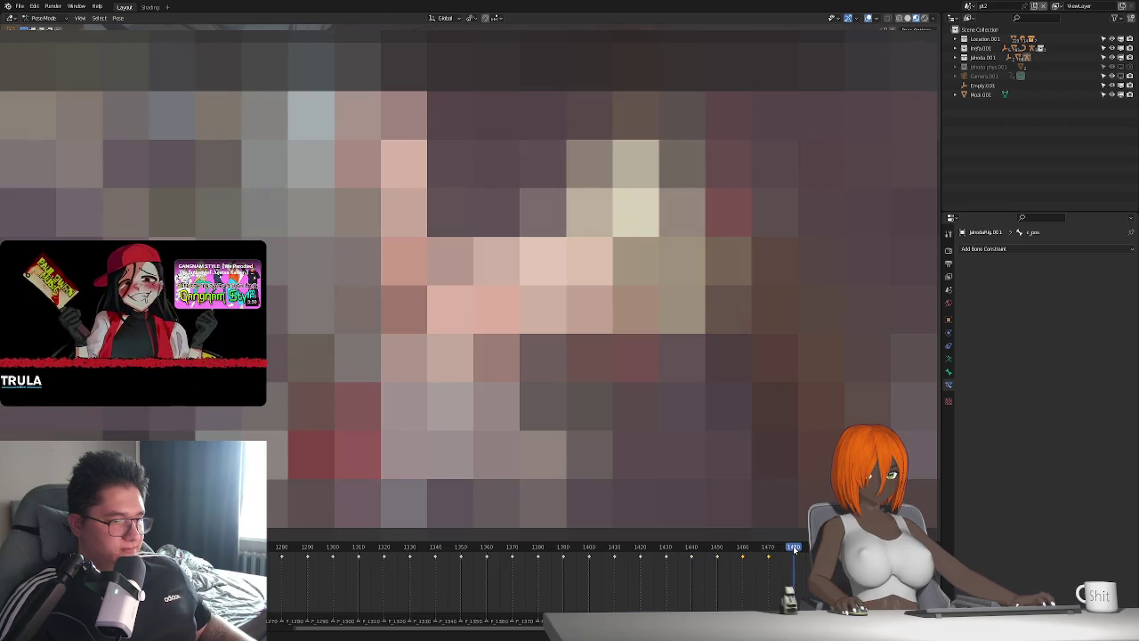
pyautogui.click(738, 569)
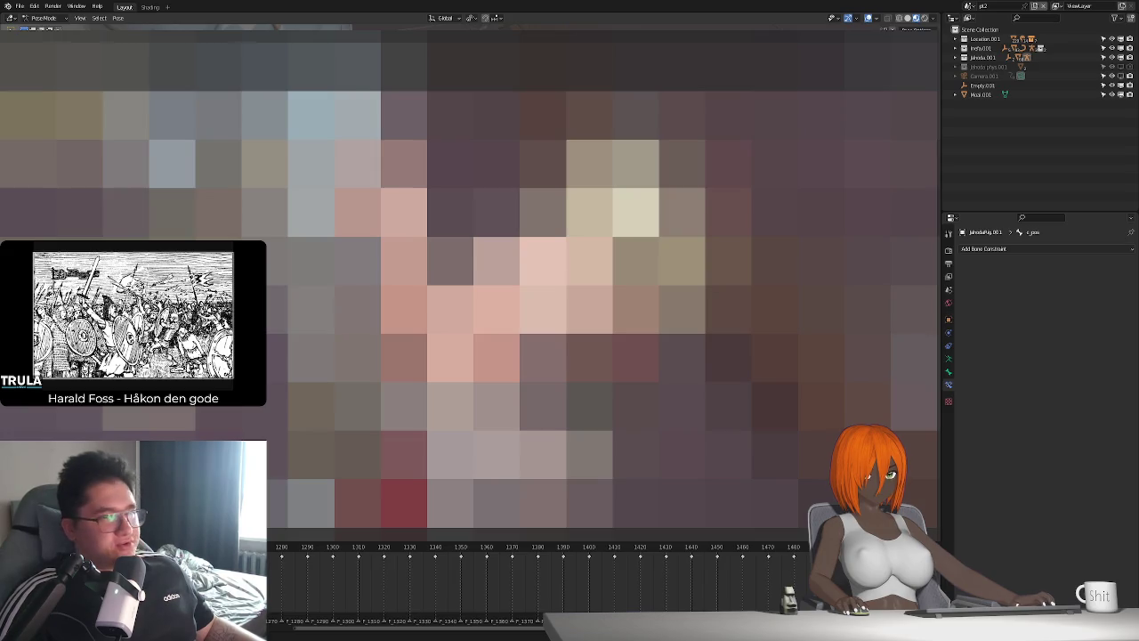
pyautogui.scroll(-5, 490, 582)
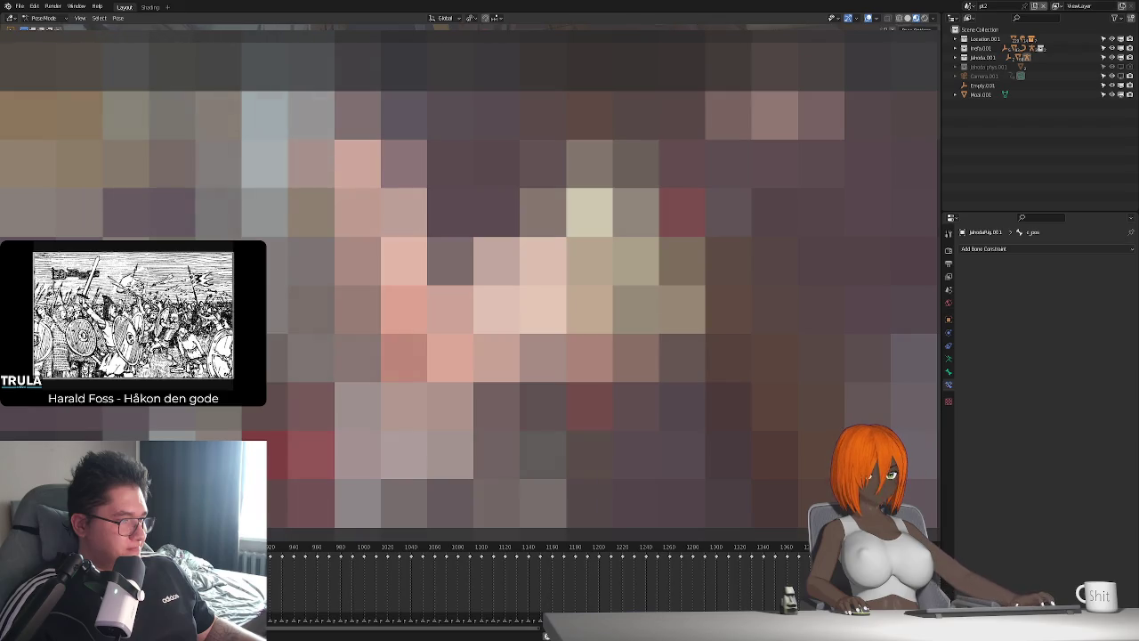
# Play back, return to frame 800, rotate the bone slightly, and switch to Object Mode
pyautogui.press('space')
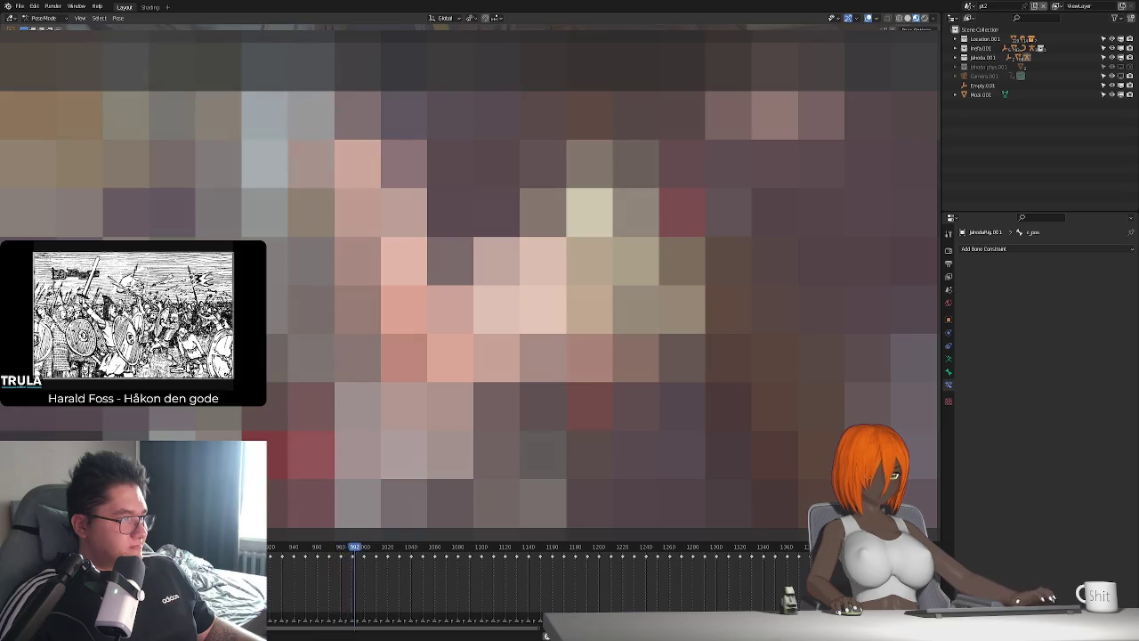
pyautogui.press('space')
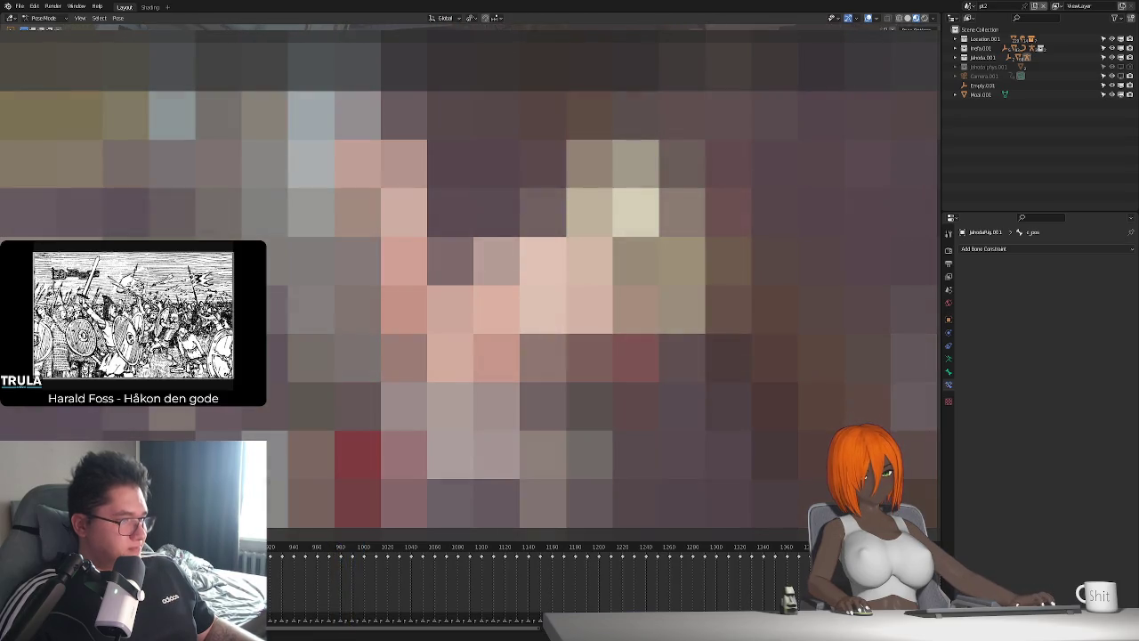
pyautogui.scroll(5, 392, 581)
pyautogui.moveTo(415, 581); pyautogui.dragTo(358, 579)
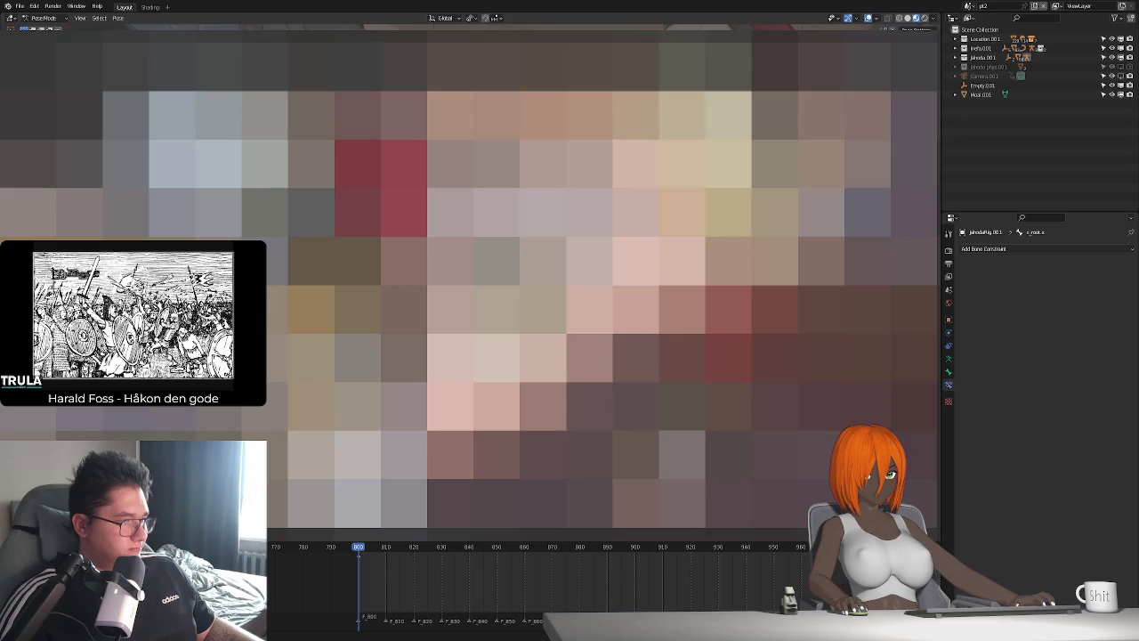
pyautogui.press('r')
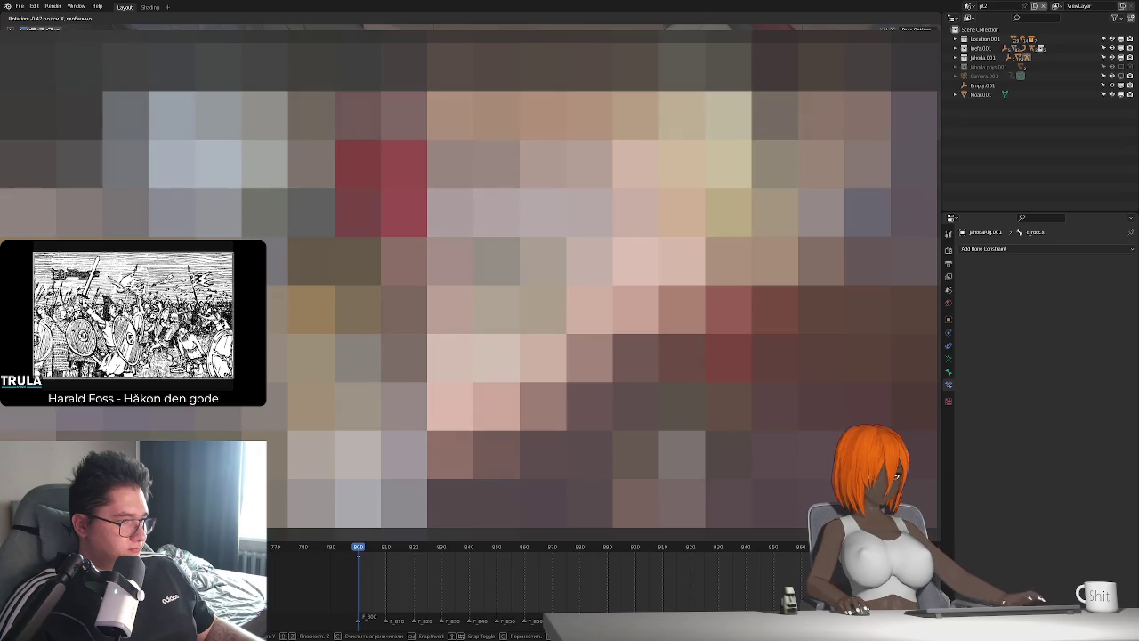
pyautogui.press('Return')
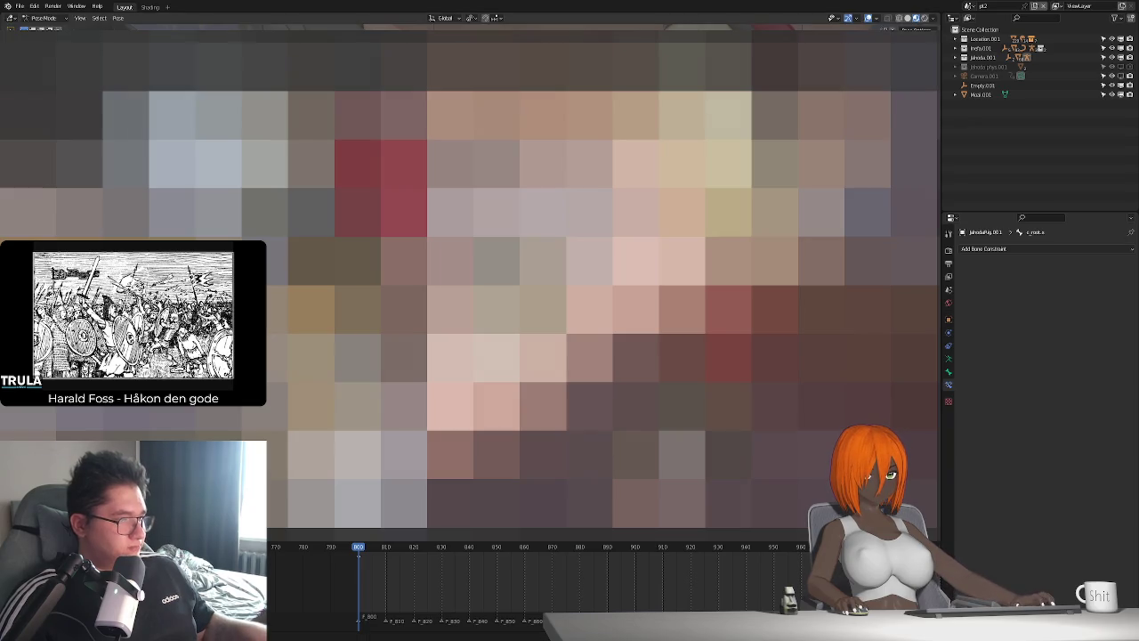
pyautogui.hotkey('ctrl', 'Tab')
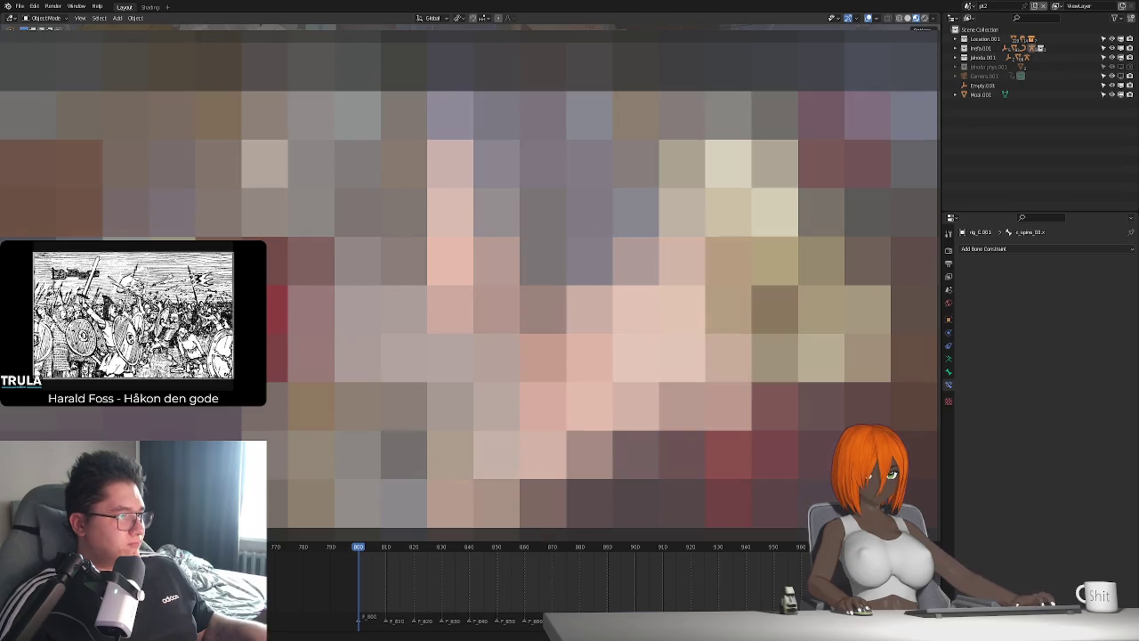
# Give the right hand IK control a Child Of constraint to jahodaRig.001 thigh_r, with Set Inverse
pyautogui.hotkey('ctrl', 'Tab')
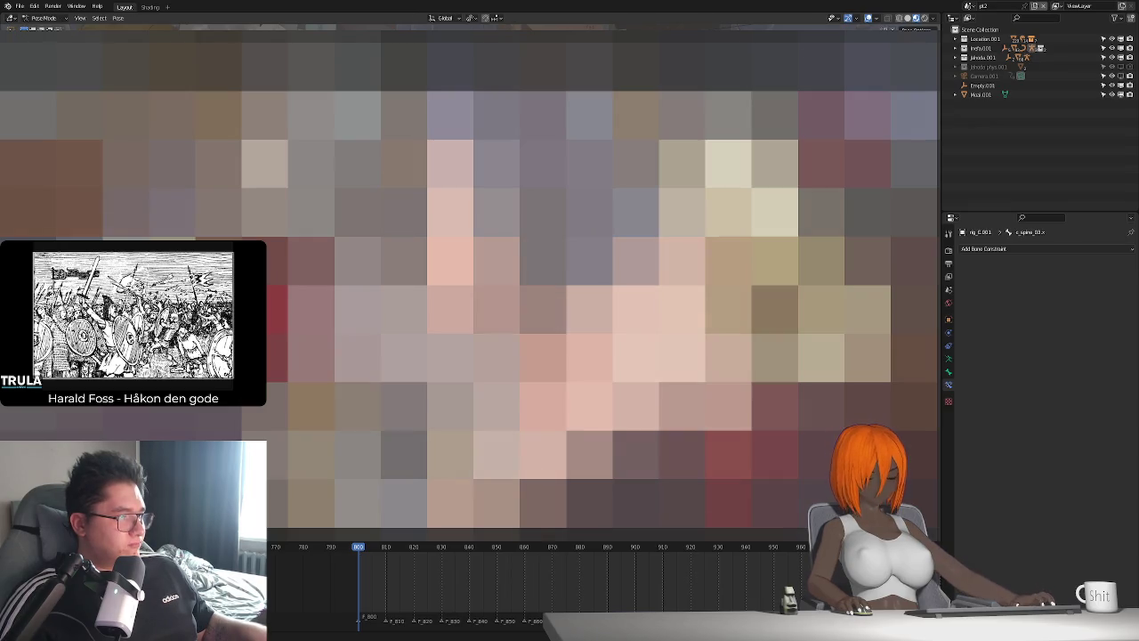
pyautogui.click(949, 358)
pyautogui.click(967, 300)
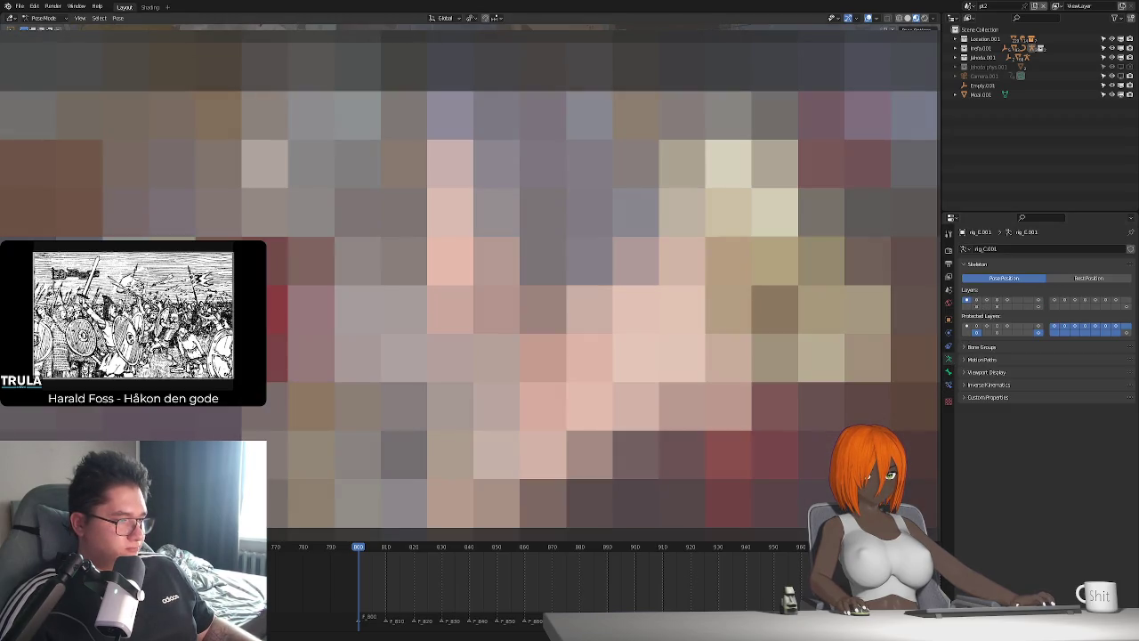
pyautogui.click(949, 385)
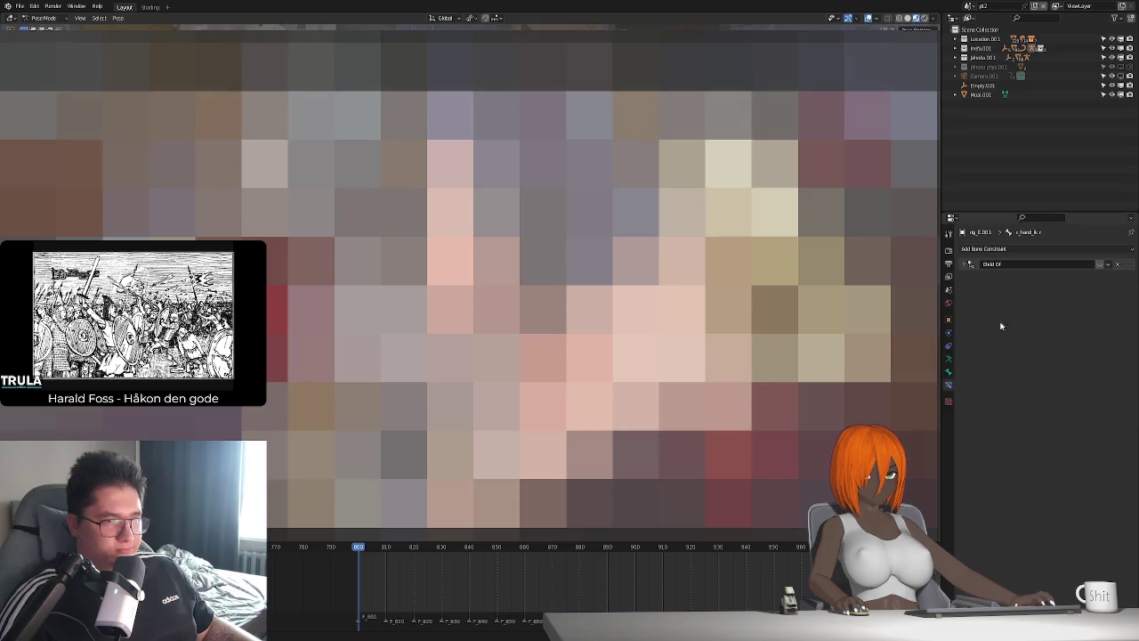
pyautogui.click(1029, 250)
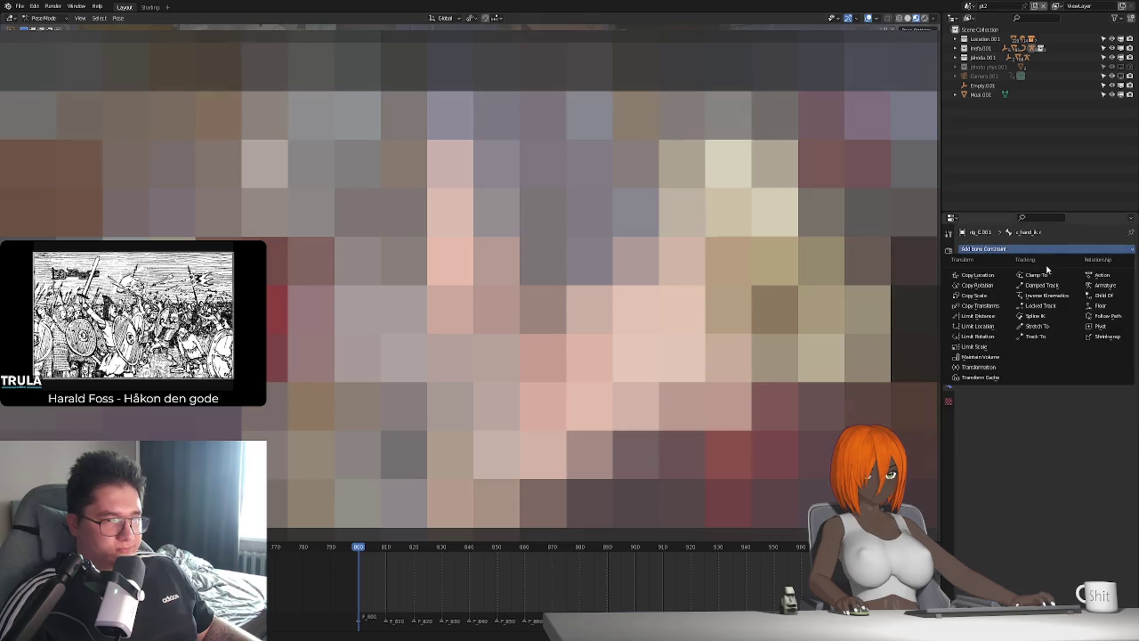
pyautogui.click(1109, 294)
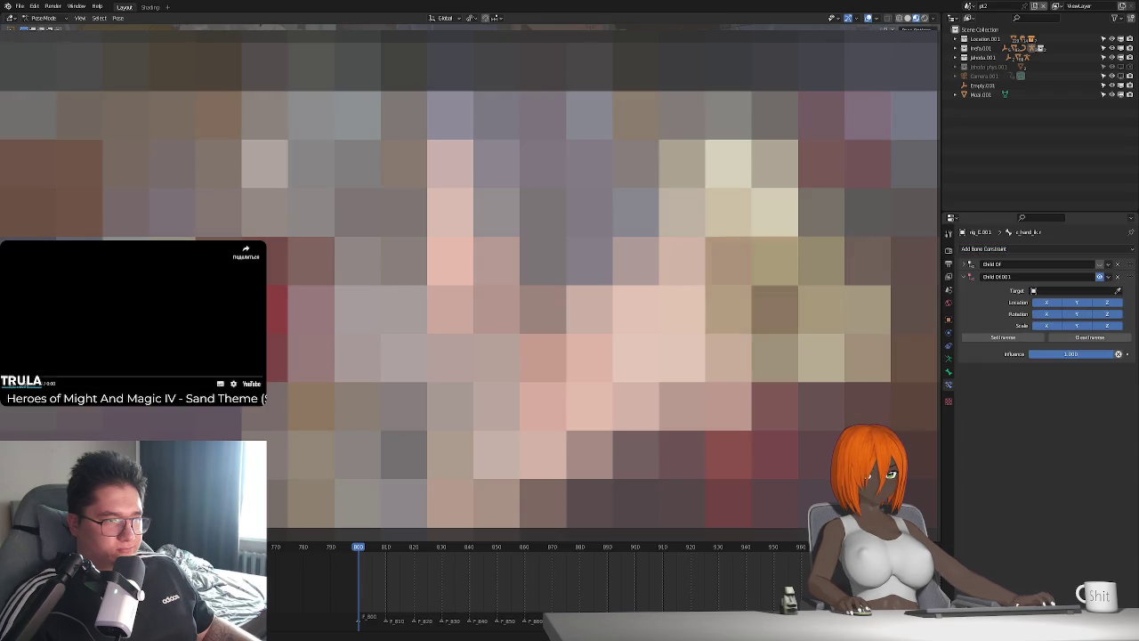
pyautogui.click(1059, 290)
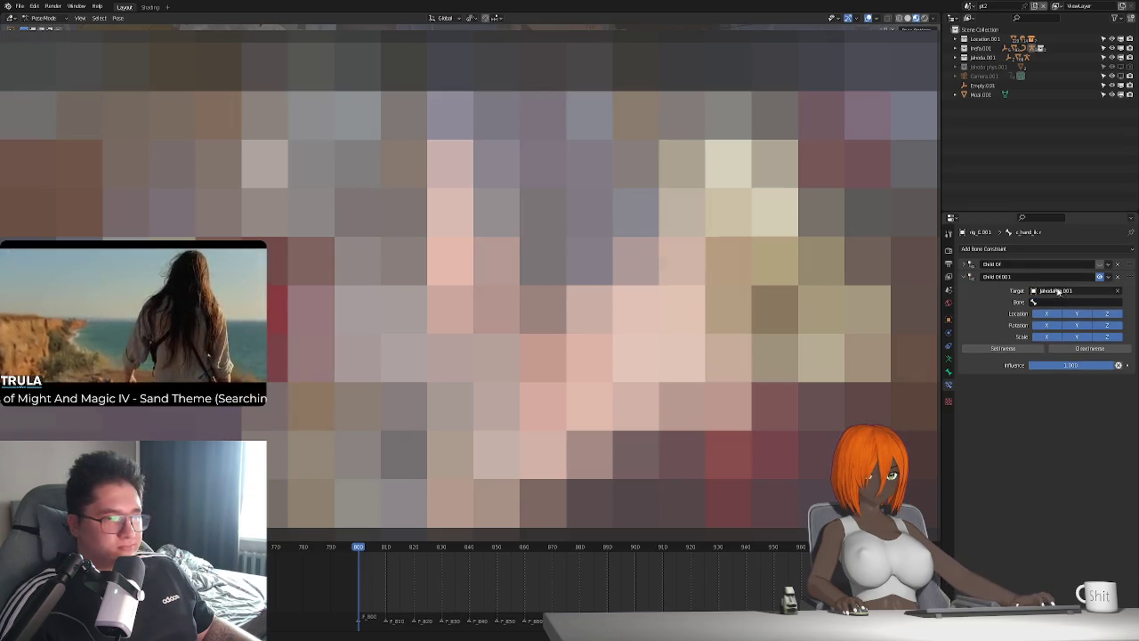
pyautogui.click(1058, 302)
pyautogui.write('th')
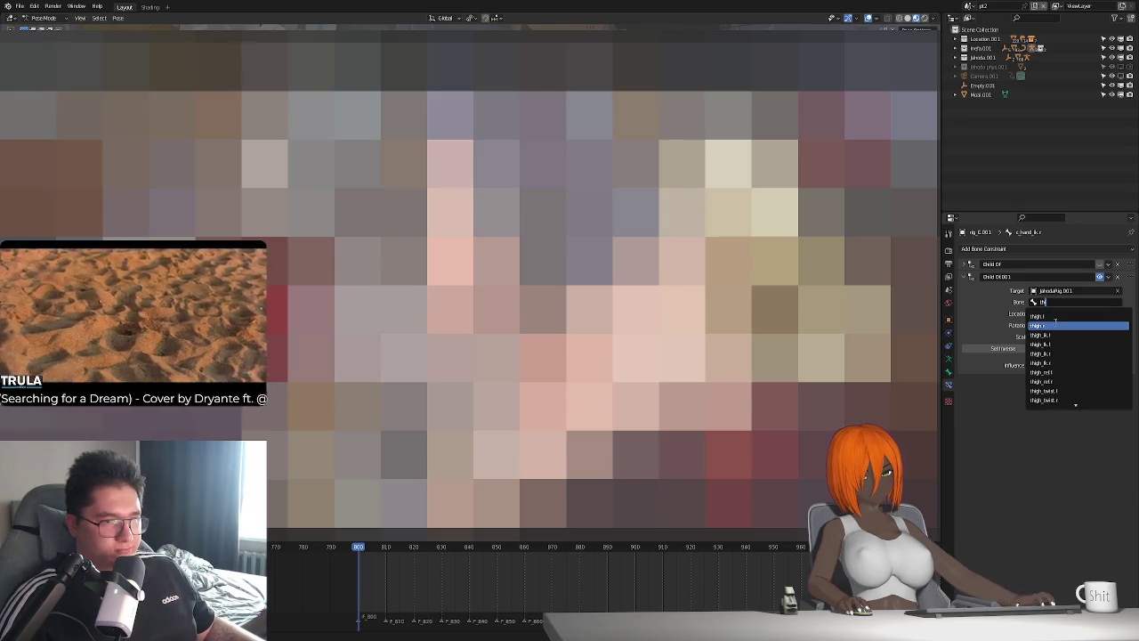
pyautogui.click(1038, 326)
pyautogui.click(1006, 348)
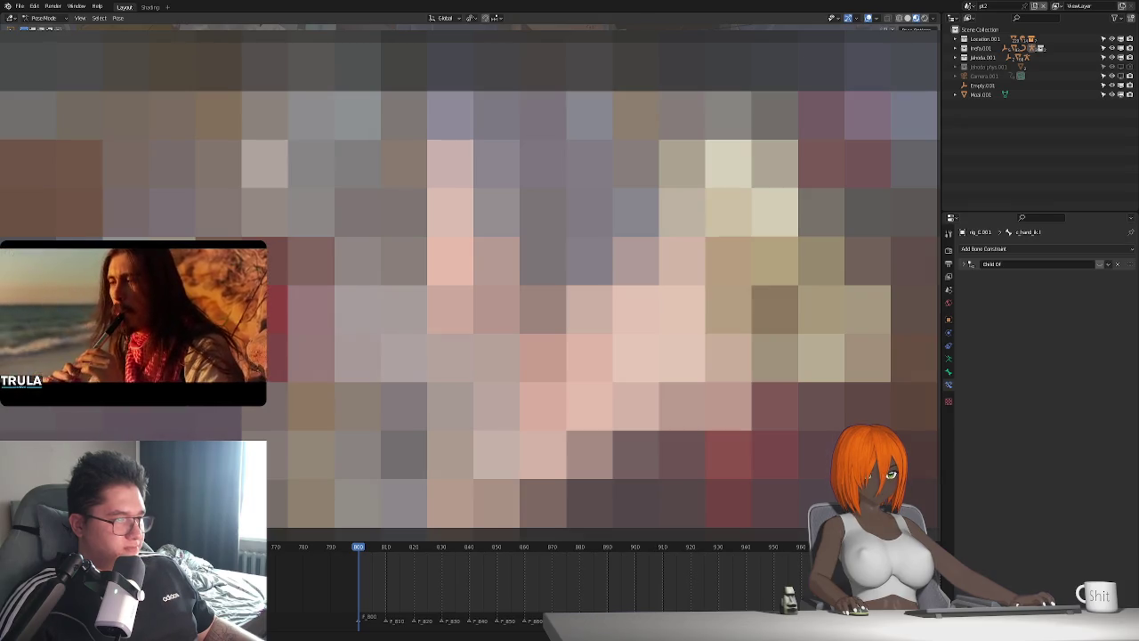
# Give the left hand IK control a Child Of constraint to jahodaRig.001 thigh.l
pyautogui.click(1032, 250)
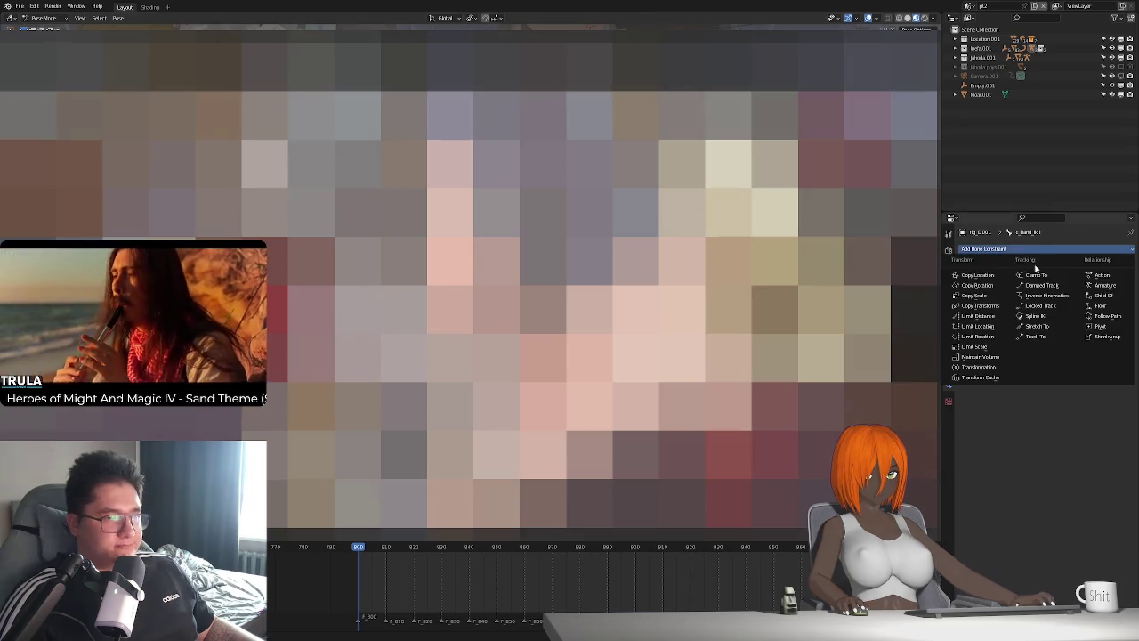
pyautogui.click(1100, 296)
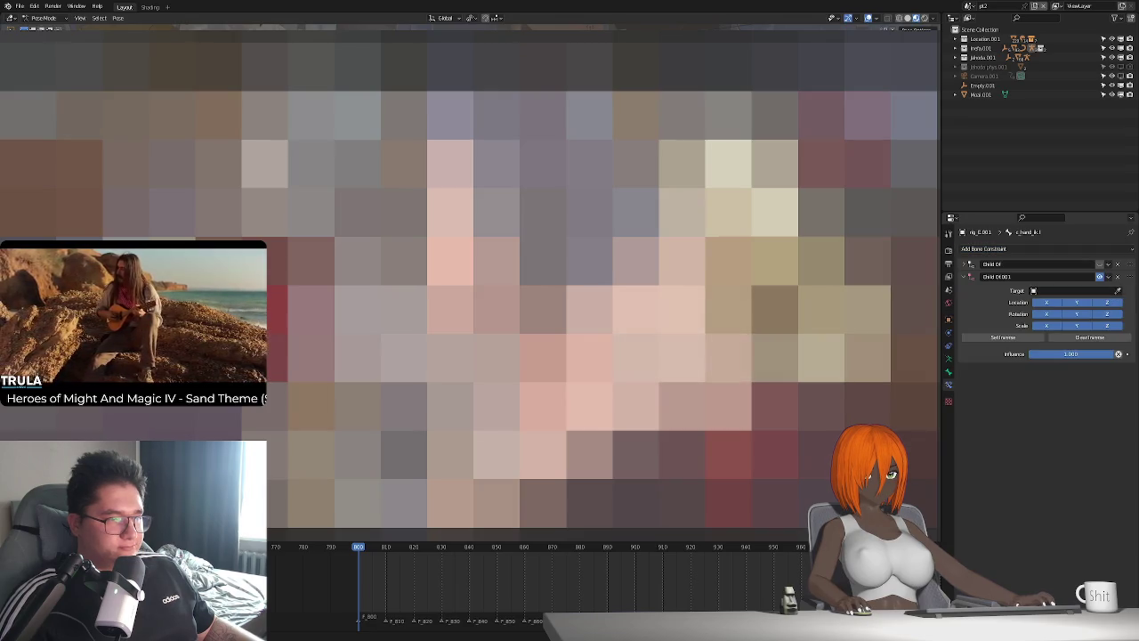
pyautogui.click(1067, 290)
pyautogui.click(1068, 307)
pyautogui.click(1068, 302)
pyautogui.write('th')
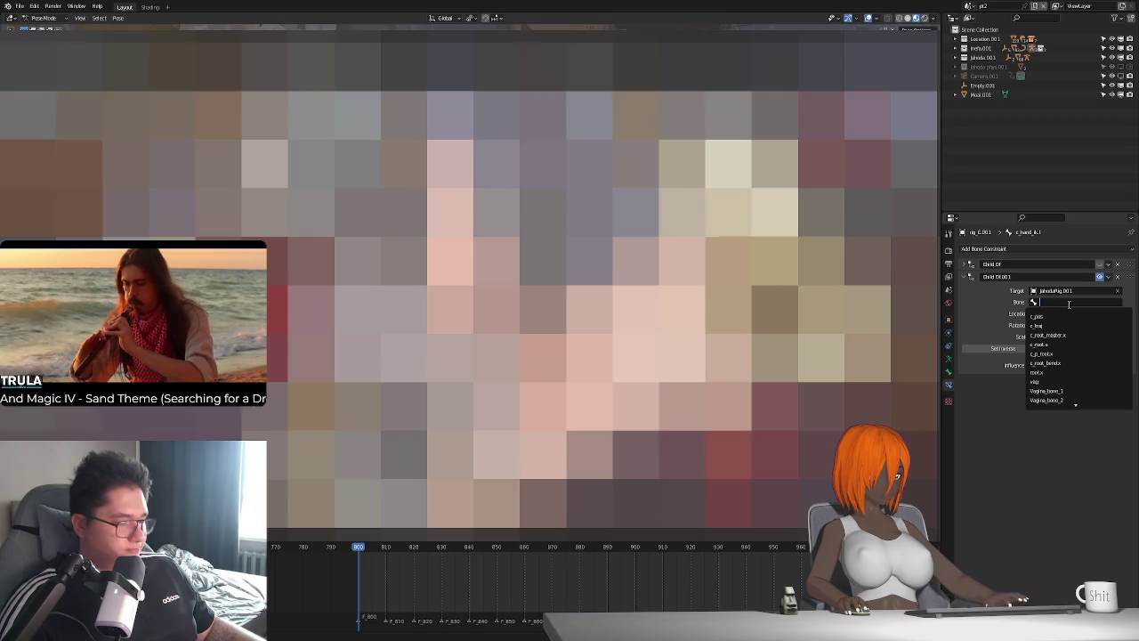
pyautogui.click(1041, 316)
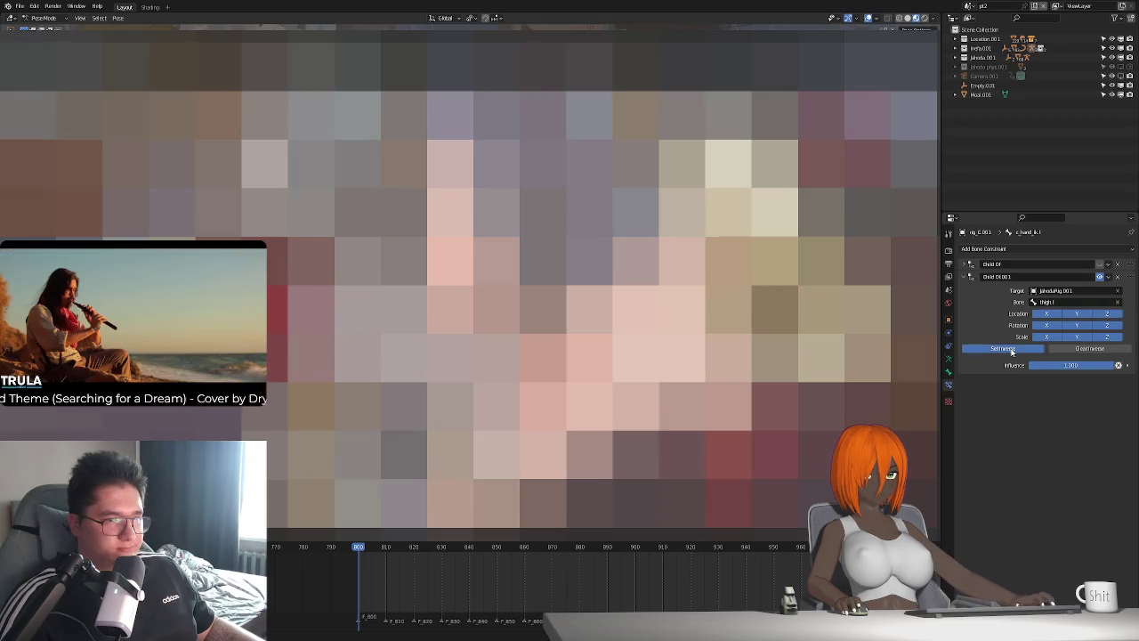
# Reposition the left foot control c_foot_ik.l
pyautogui.hotkey('ctrl', 'Tab')
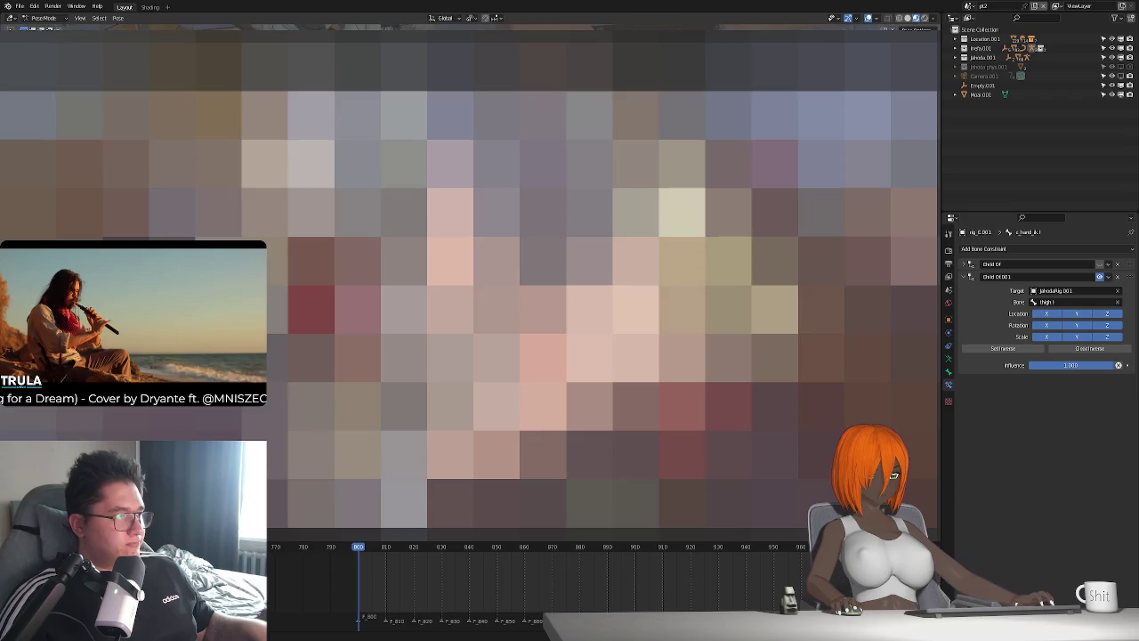
pyautogui.press('g')
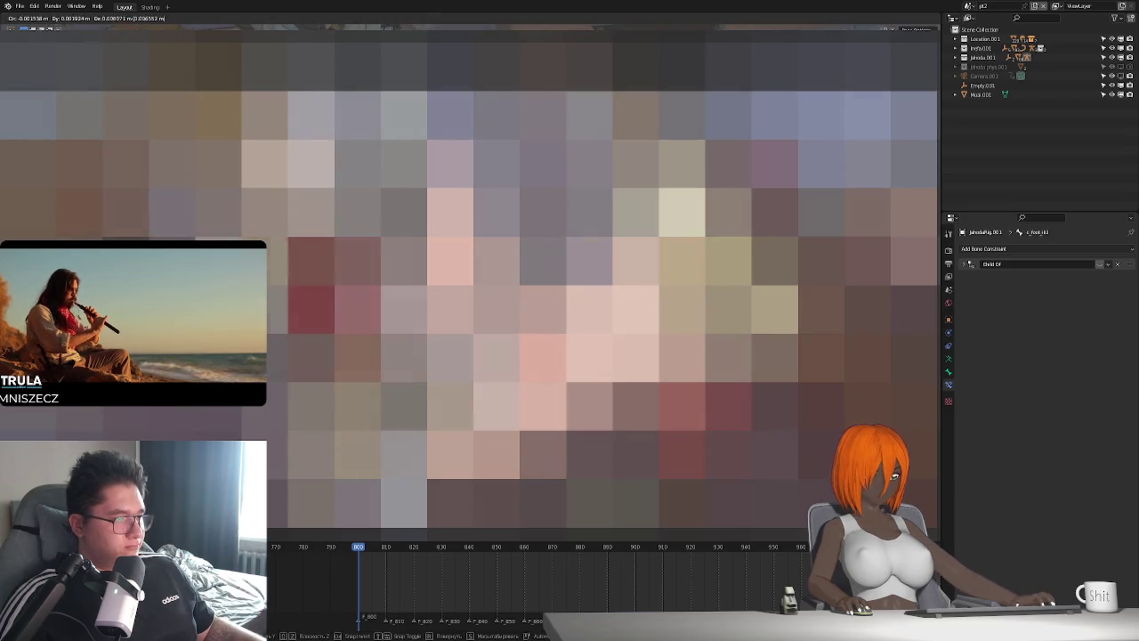
pyautogui.press('Escape')
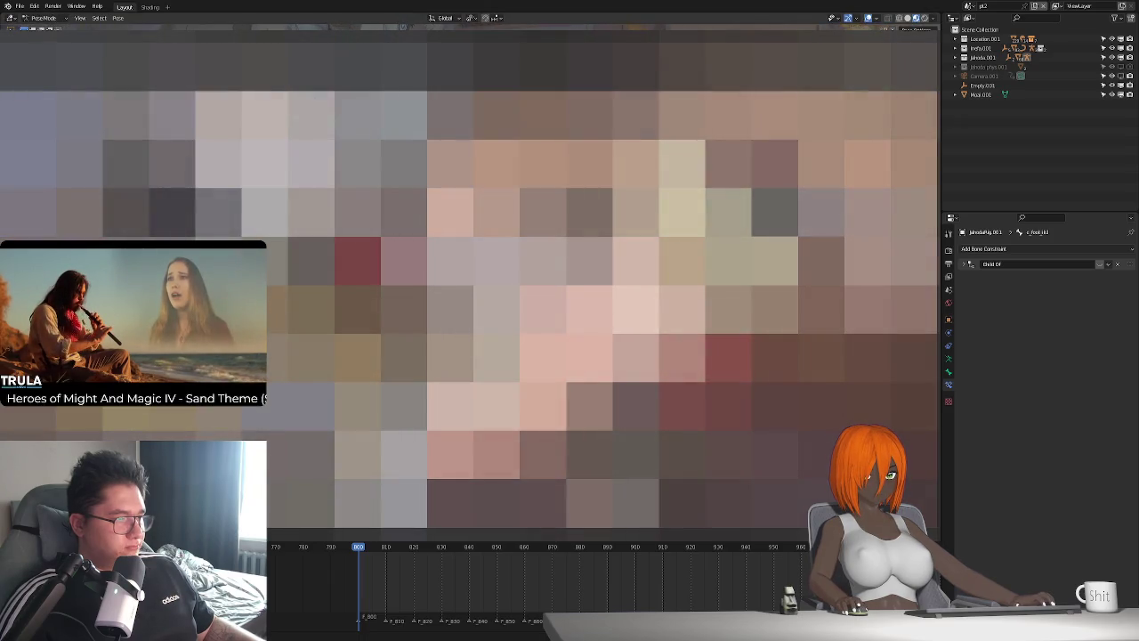
pyautogui.click(947, 361)
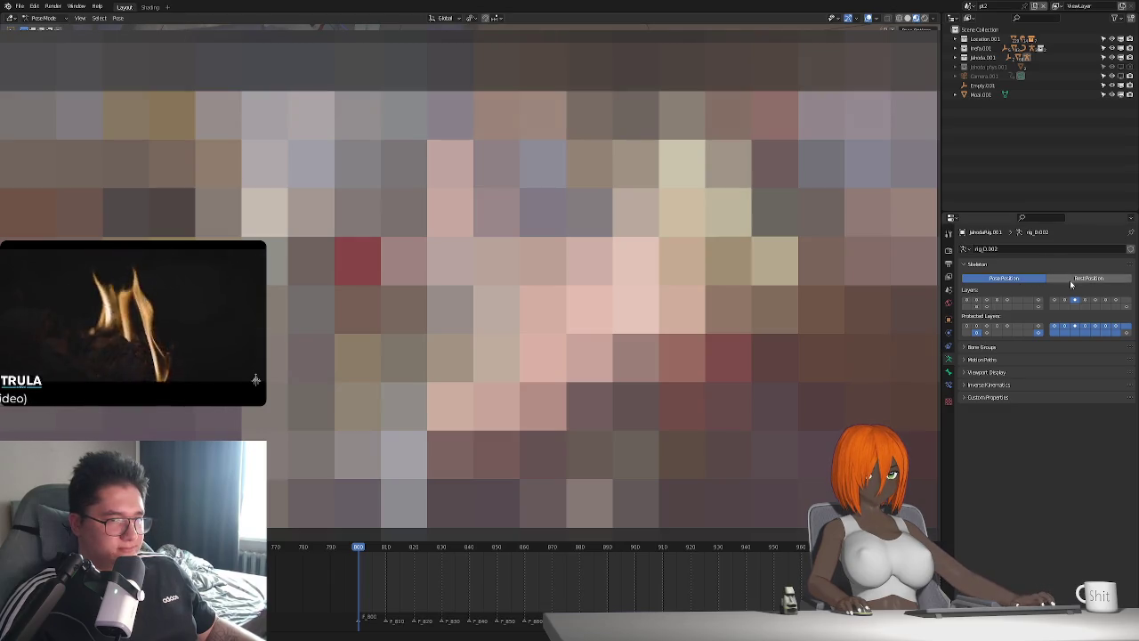
# Show the thigh bone's constraint stack: rotIK, scaleIK, rotFK and scaleFK
pyautogui.click(948, 386)
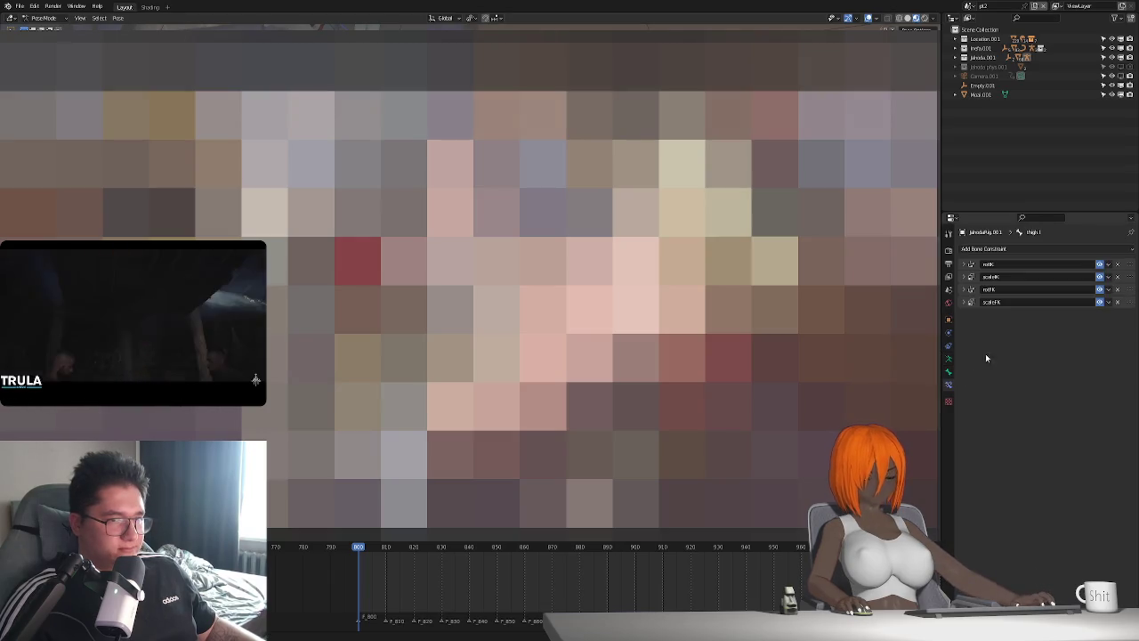
# Give the jahoda left thigh a Child Of constraint targeting rig_C.001's c_hand_ik.l bone
pyautogui.click(1050, 246)
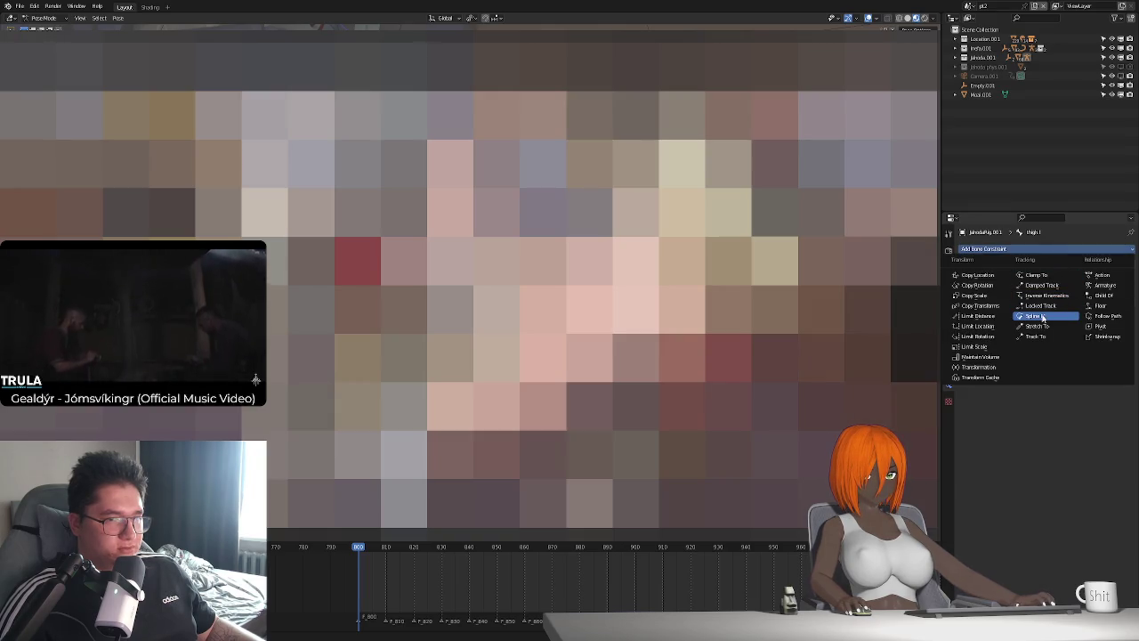
pyautogui.click(1109, 295)
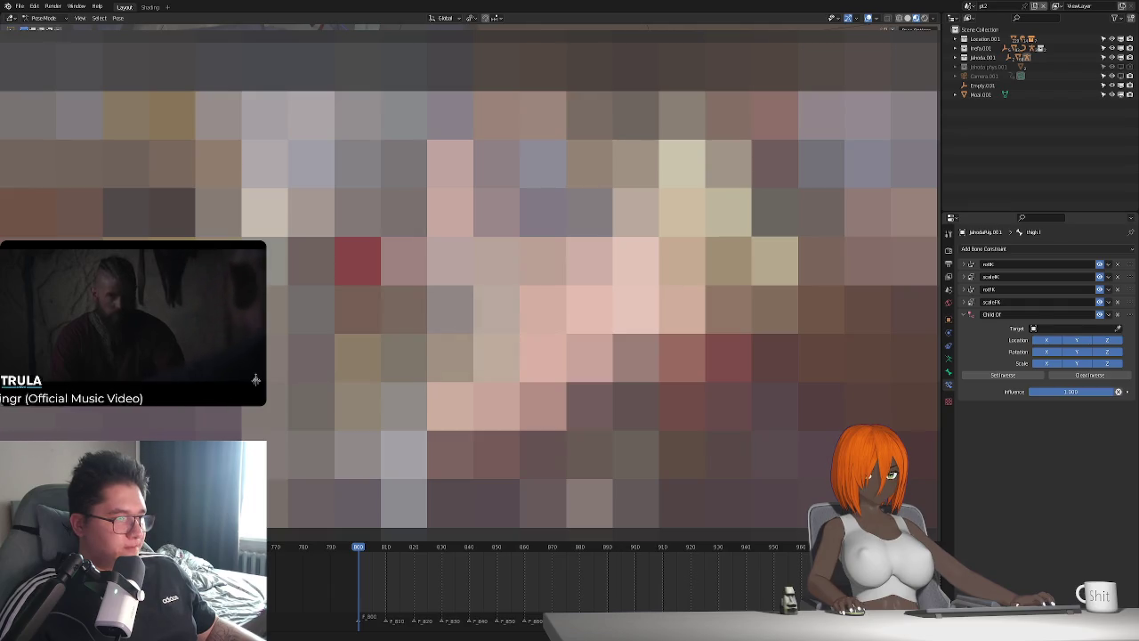
pyautogui.click(1072, 329)
pyautogui.click(1059, 340)
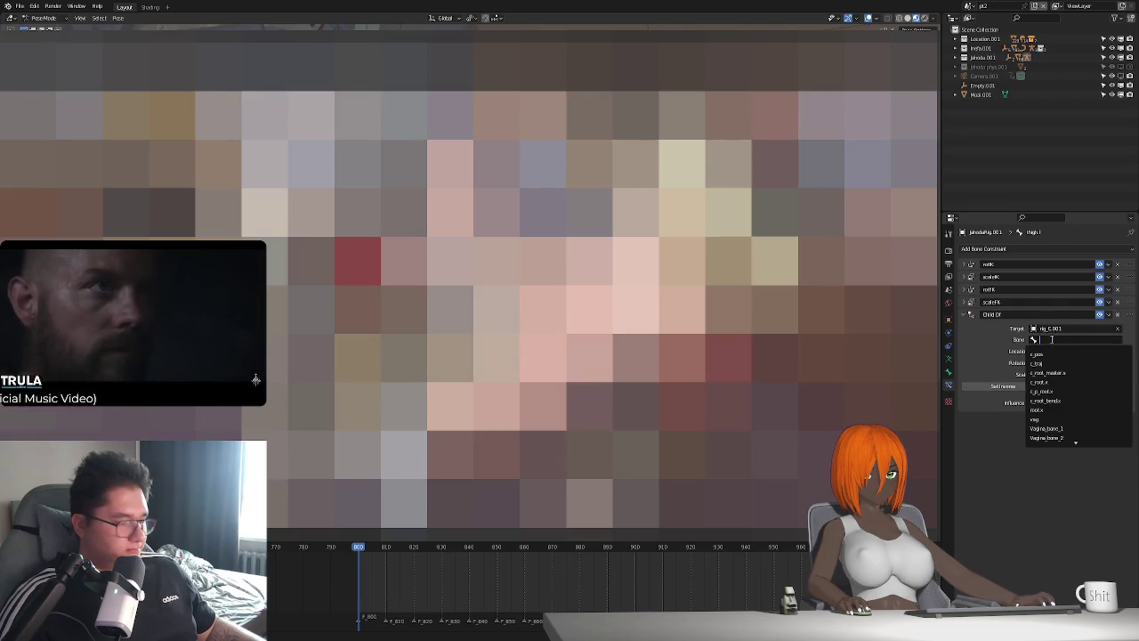
pyautogui.write('ha')
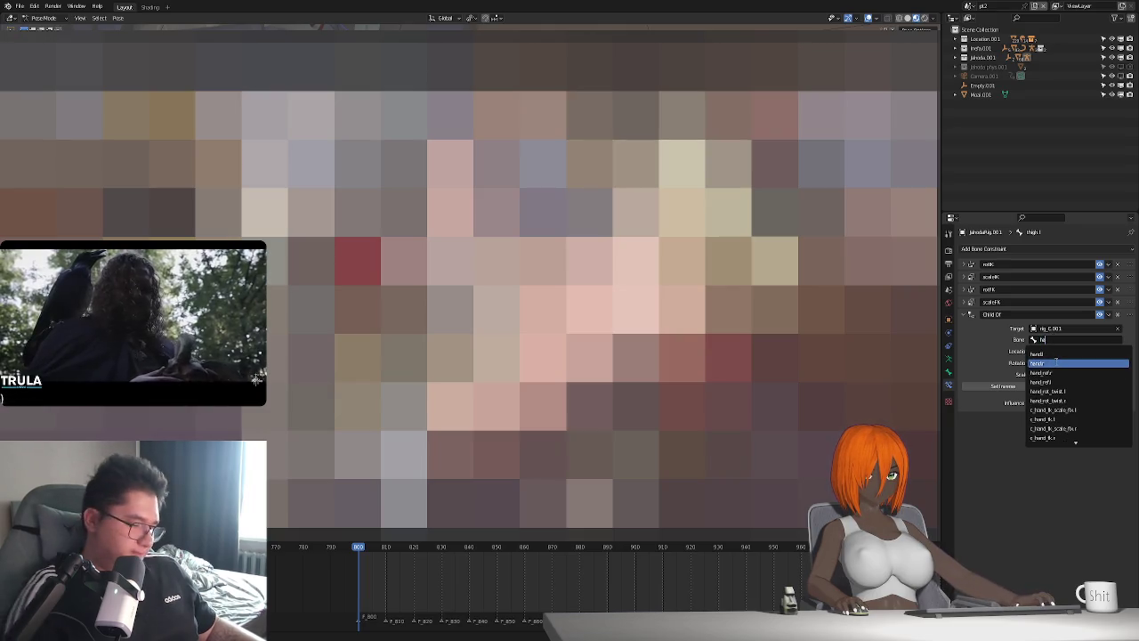
pyautogui.press('BackSpace')
pyautogui.press('BackSpace')
pyautogui.write('c')
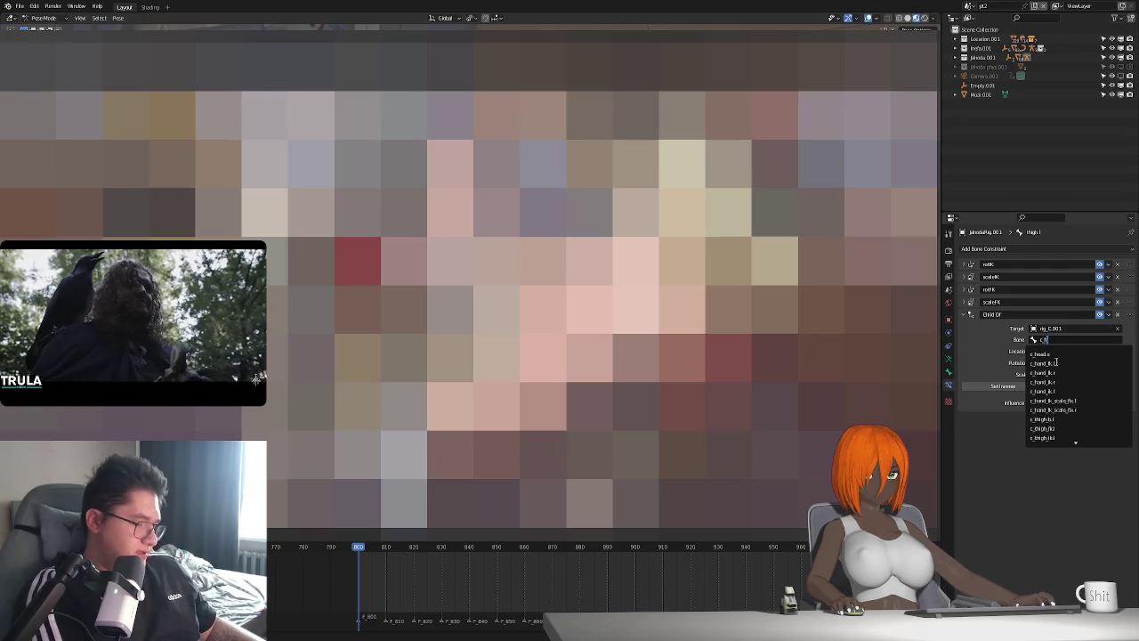
pyautogui.write('_hand')
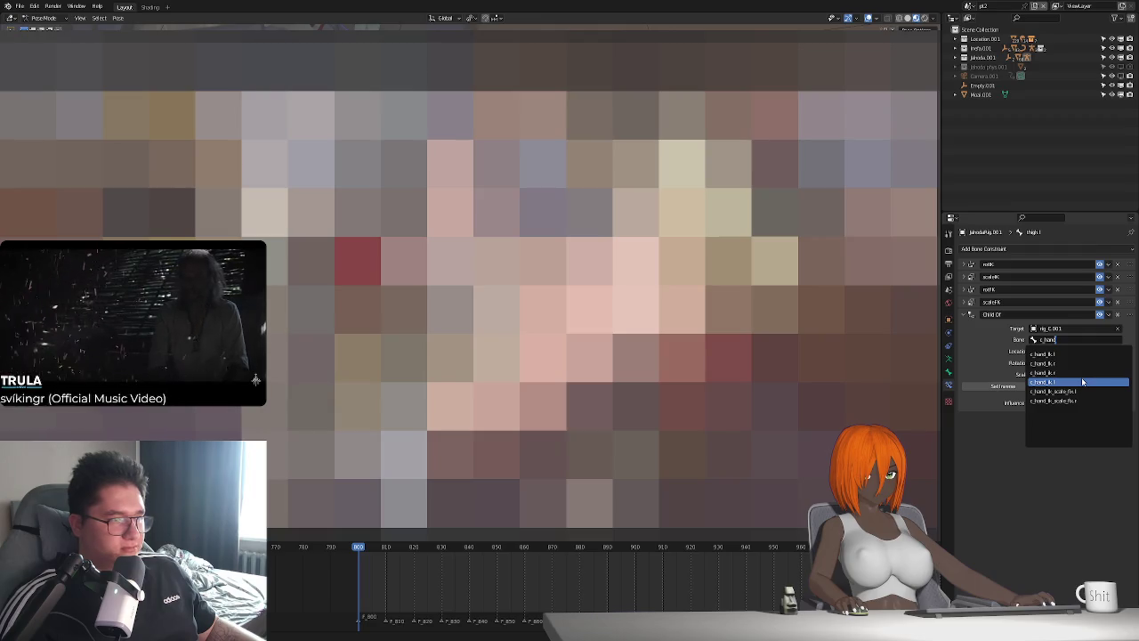
pyautogui.click(1082, 381)
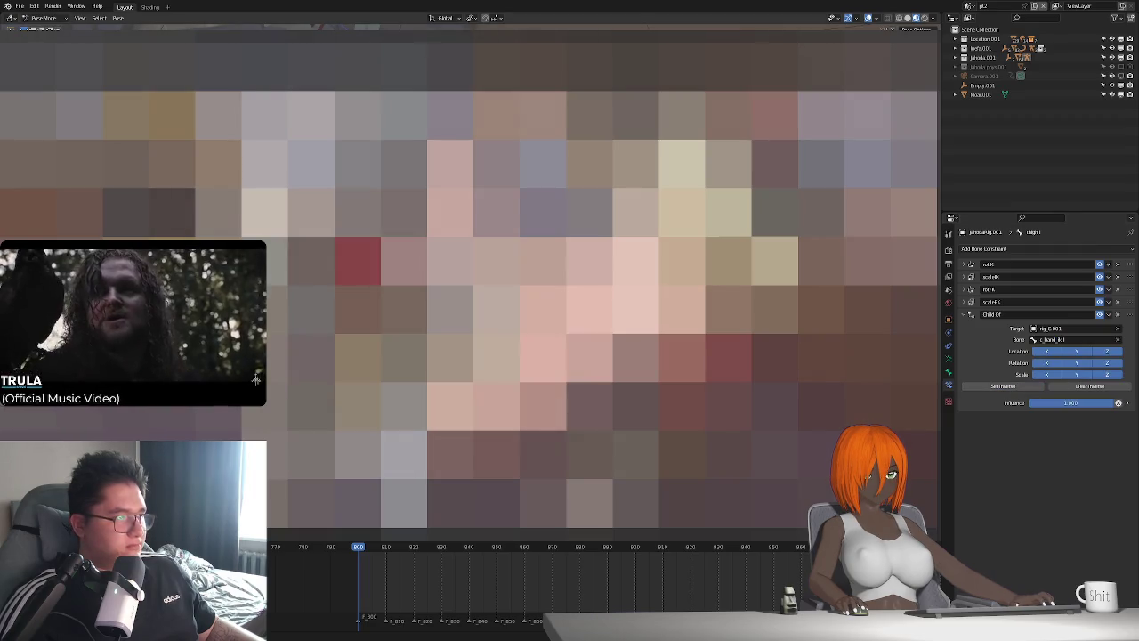
pyautogui.click(948, 360)
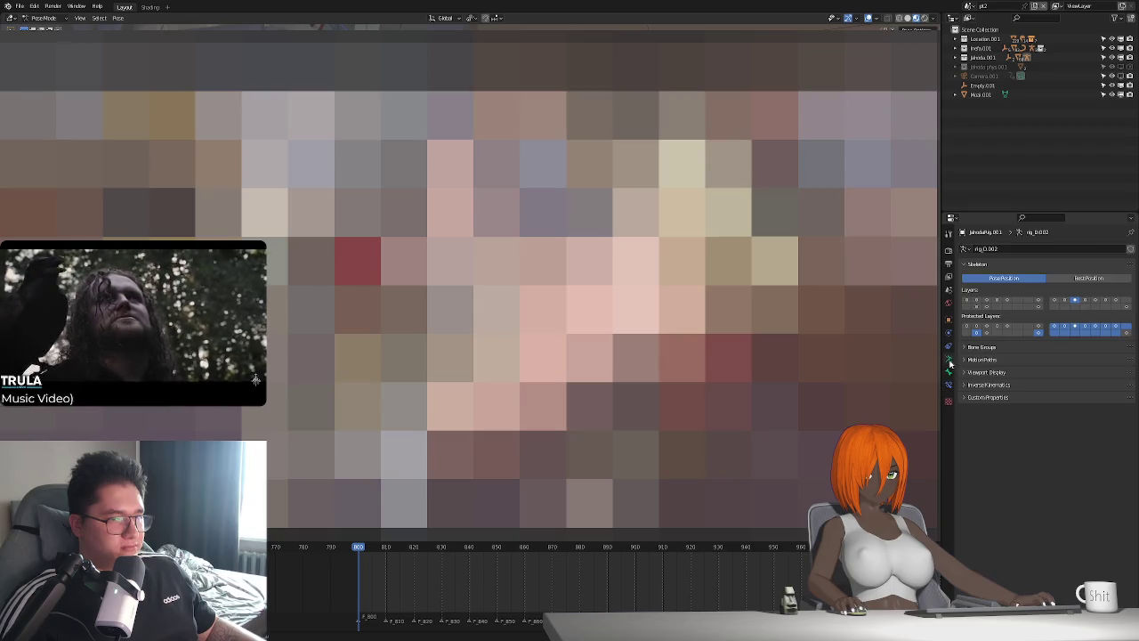
# Switch the armature's visible bone layers to bring the thigh bones into view
pyautogui.click(967, 299)
pyautogui.press('g')
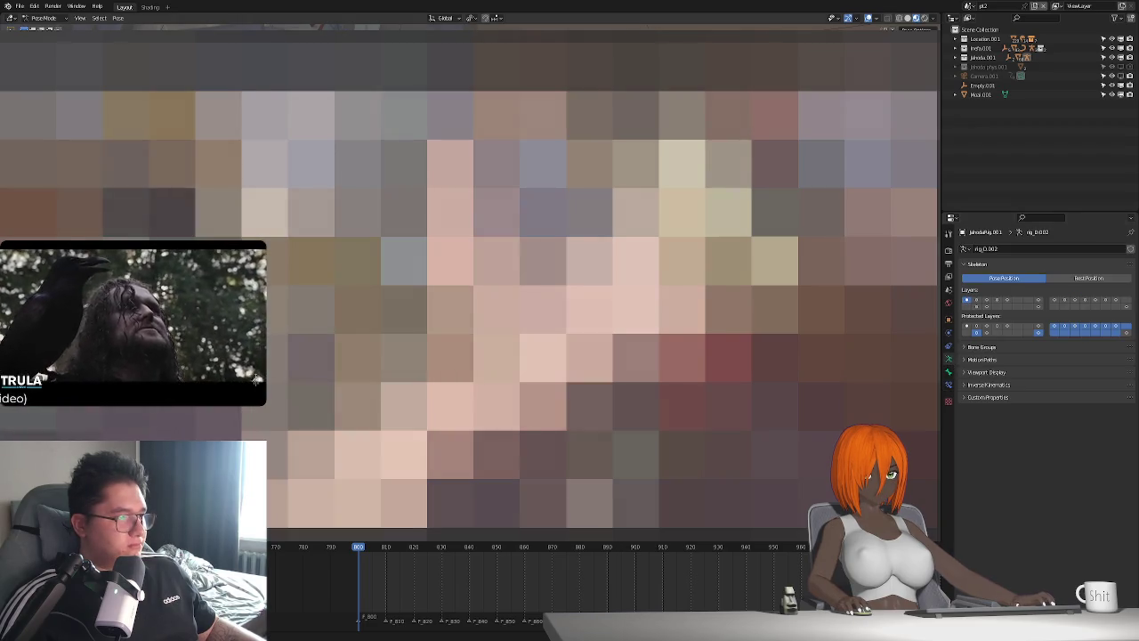
pyautogui.rightClick(255, 380)
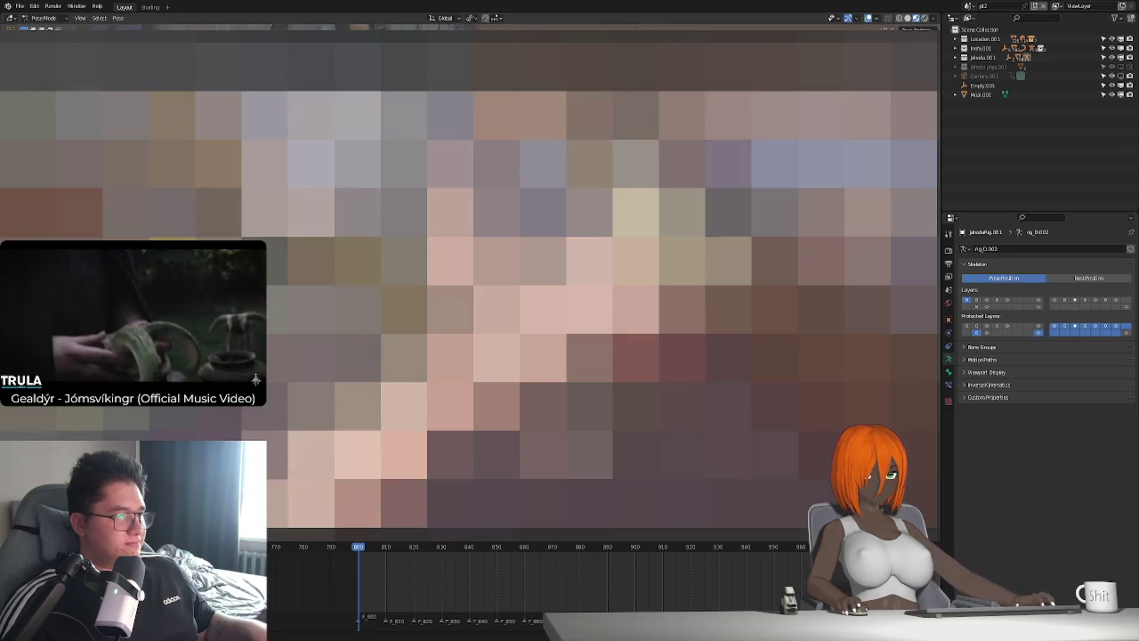
pyautogui.press('3')
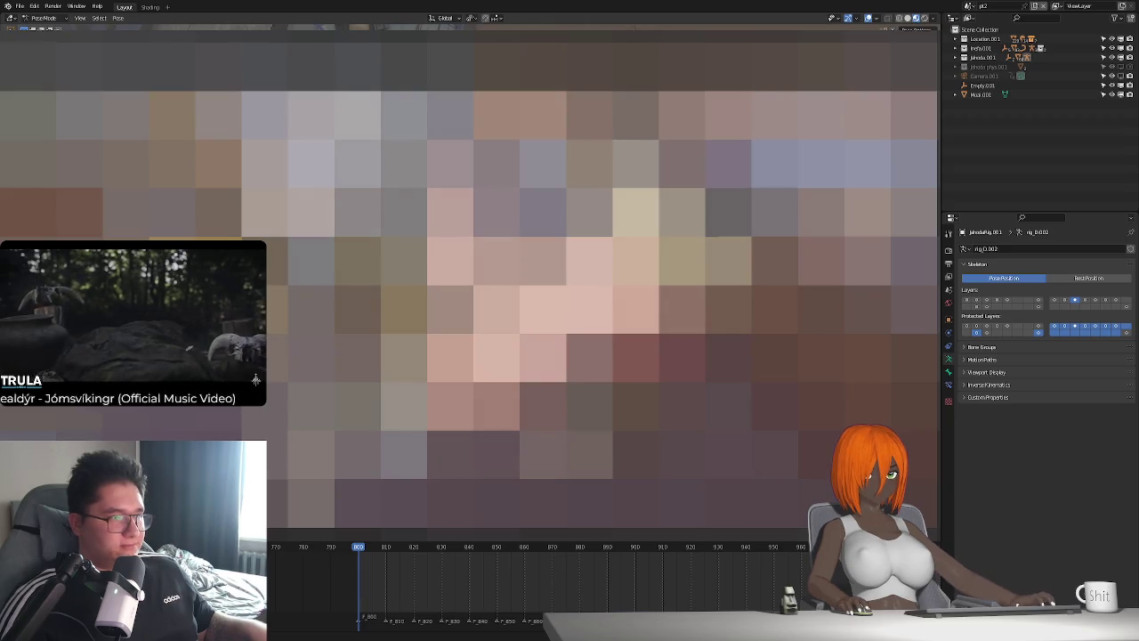
# Delete thigh.l's Child Of constraint and show c_hand_ik.l's constraints instead
pyautogui.click(949, 385)
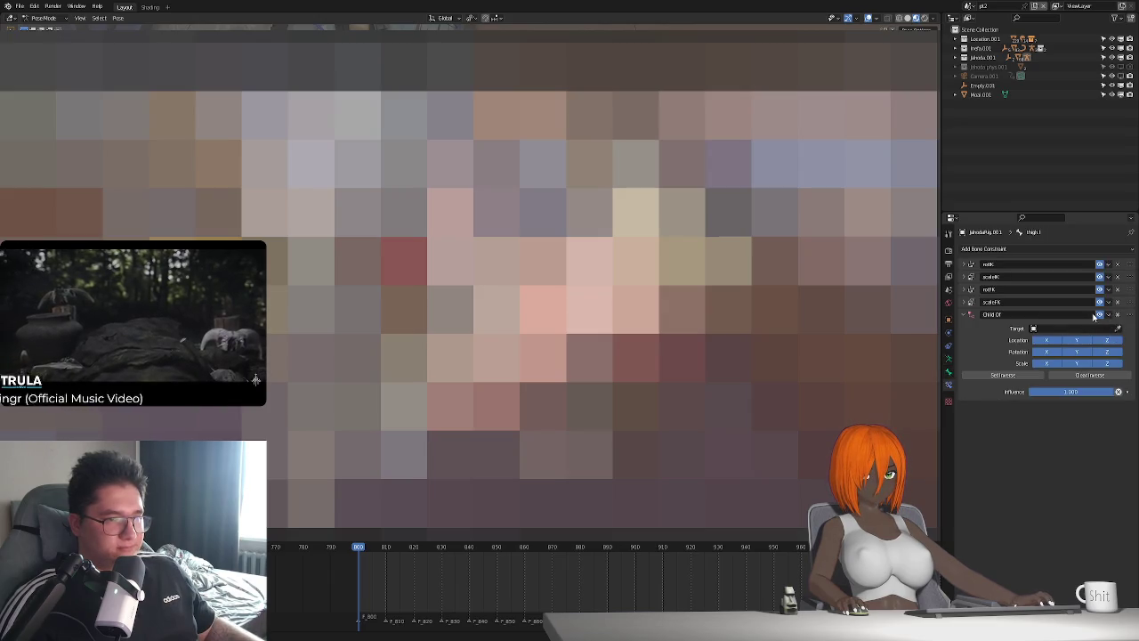
pyautogui.press('x')
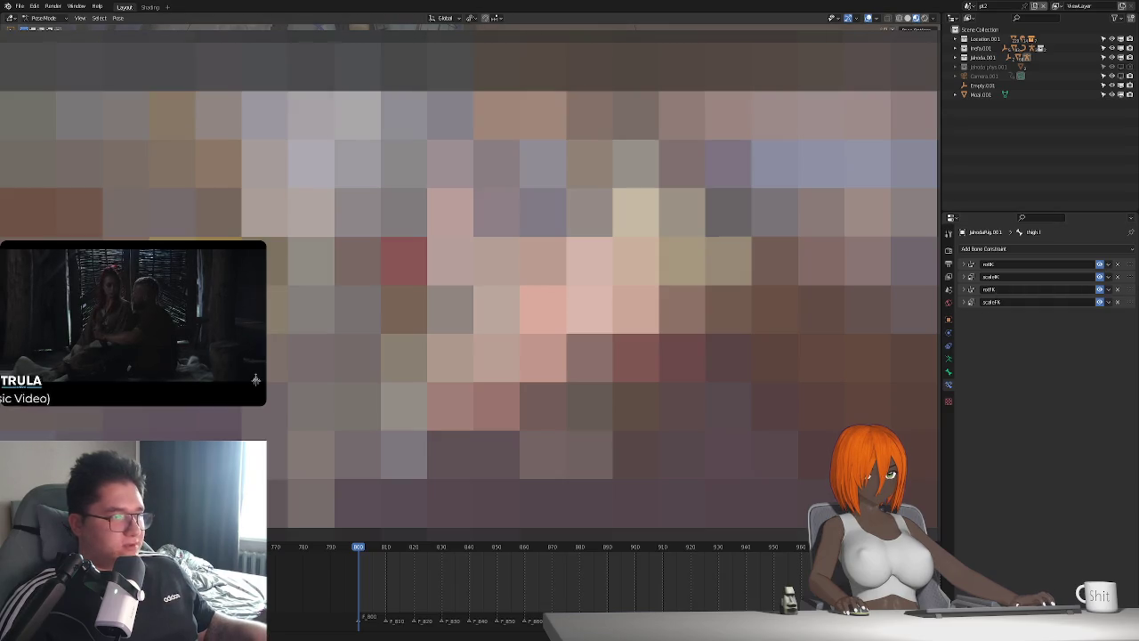
pyautogui.click(255, 380)
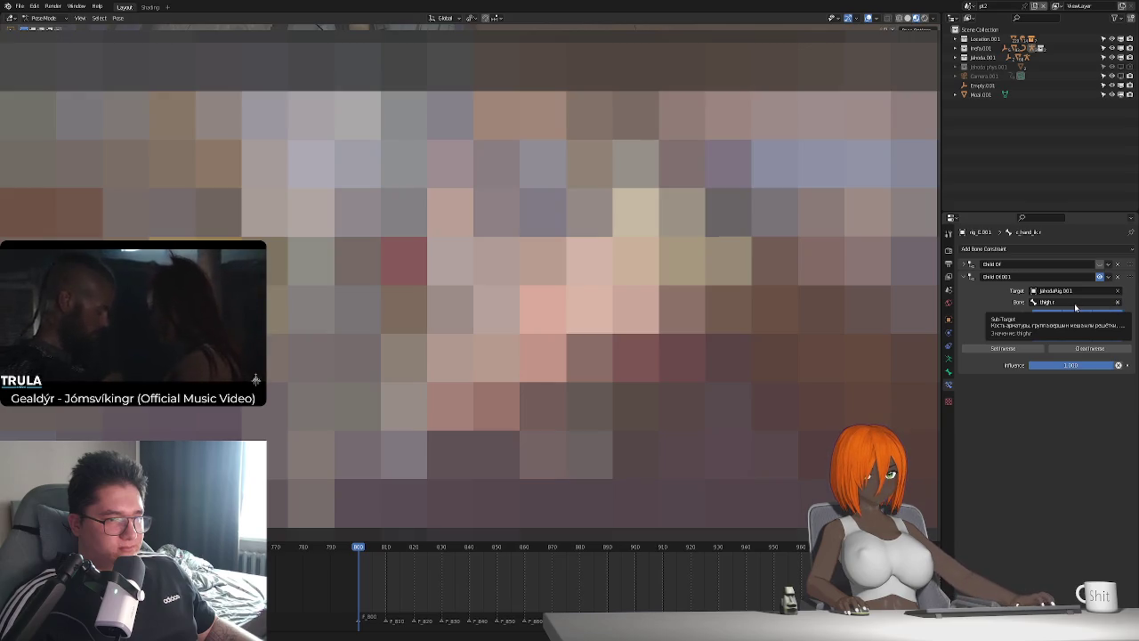
# Change Child Of.001's bone from thigh.r to thigh.l
pyautogui.press('BackSpace')
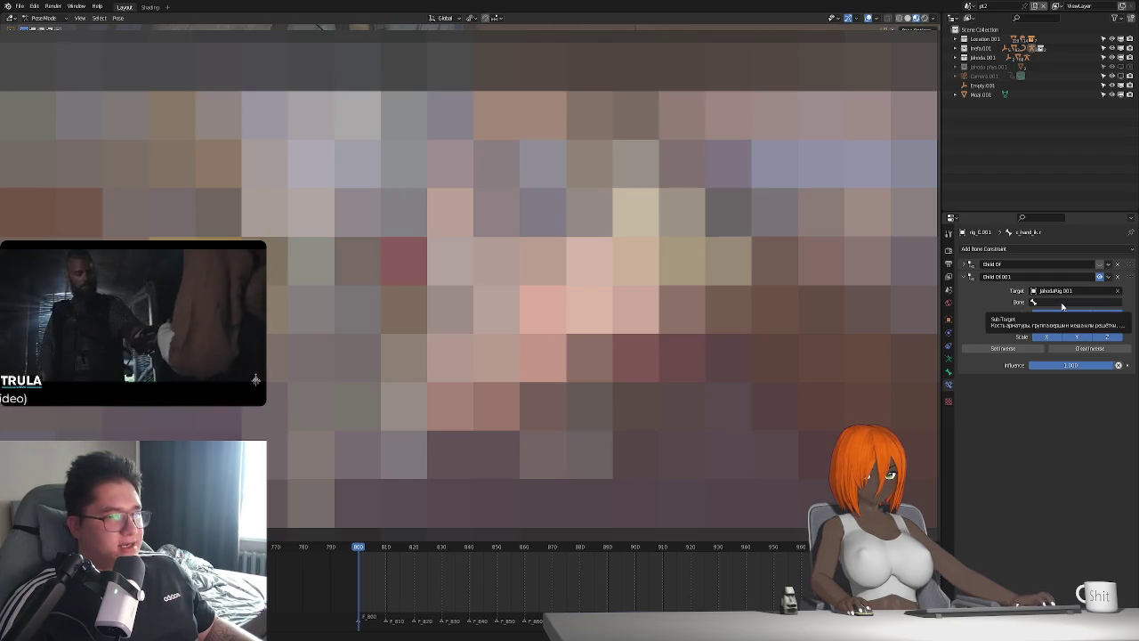
pyautogui.click(1062, 304)
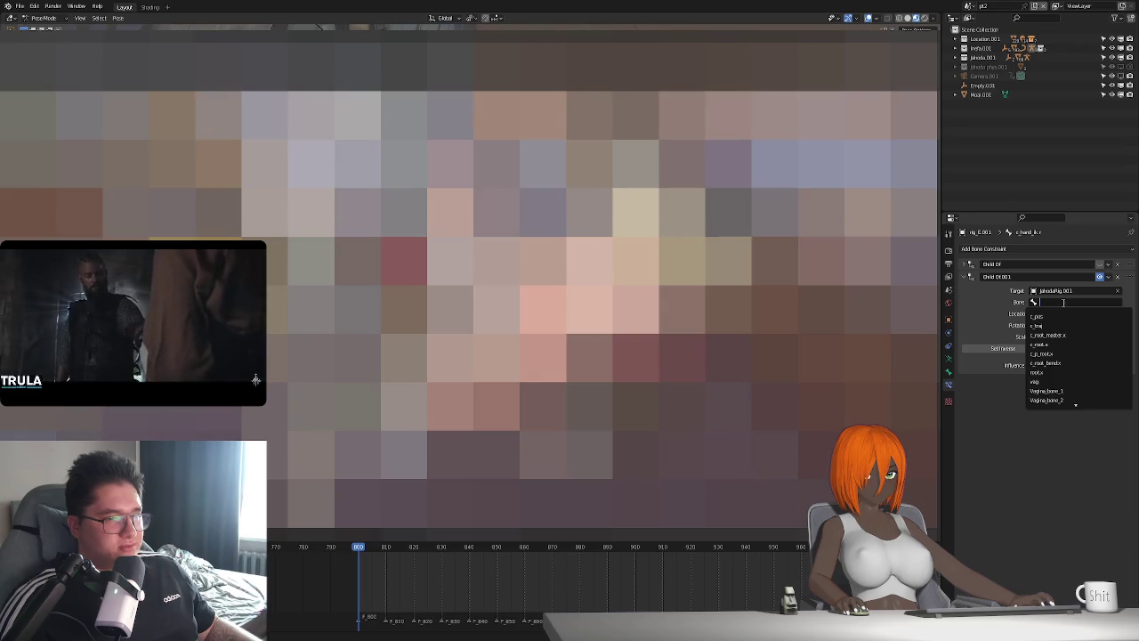
pyautogui.write('th')
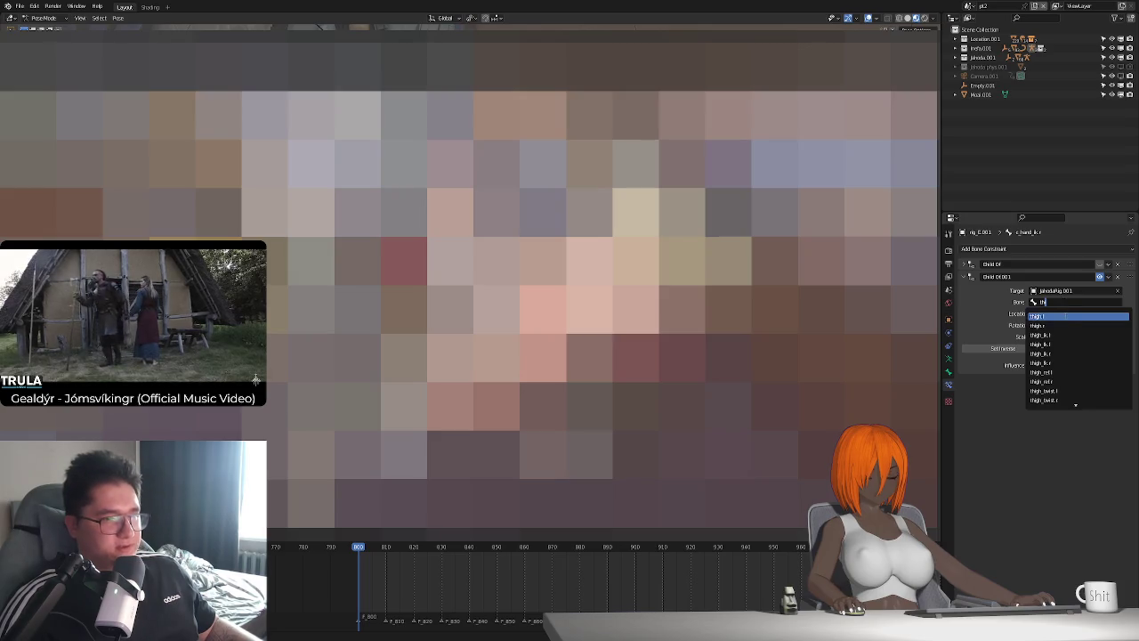
pyautogui.click(1064, 317)
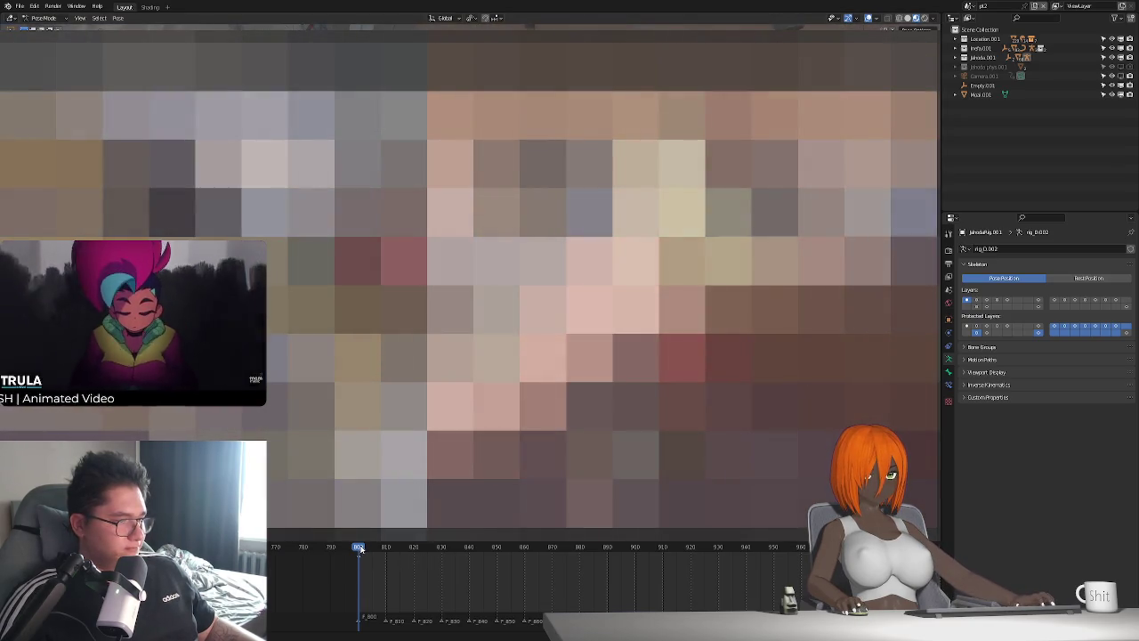
# Rotate the bone twice around X near frame 810, auto-keying the pose
pyautogui.moveTo(367, 548); pyautogui.dragTo(360, 548)
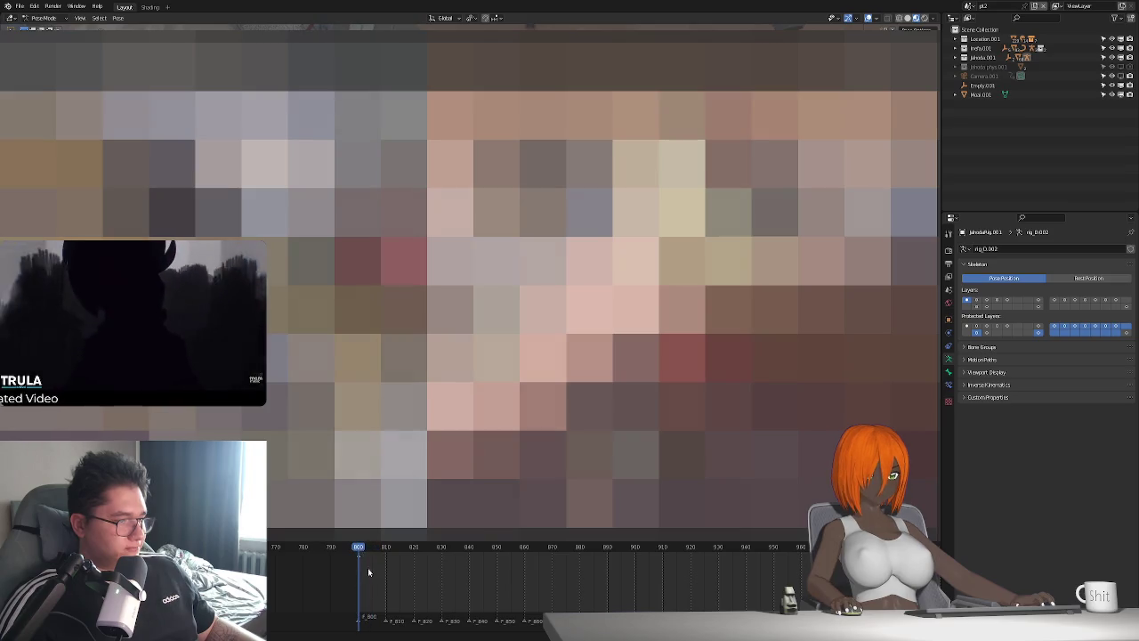
pyautogui.scroll(3, 432, 561)
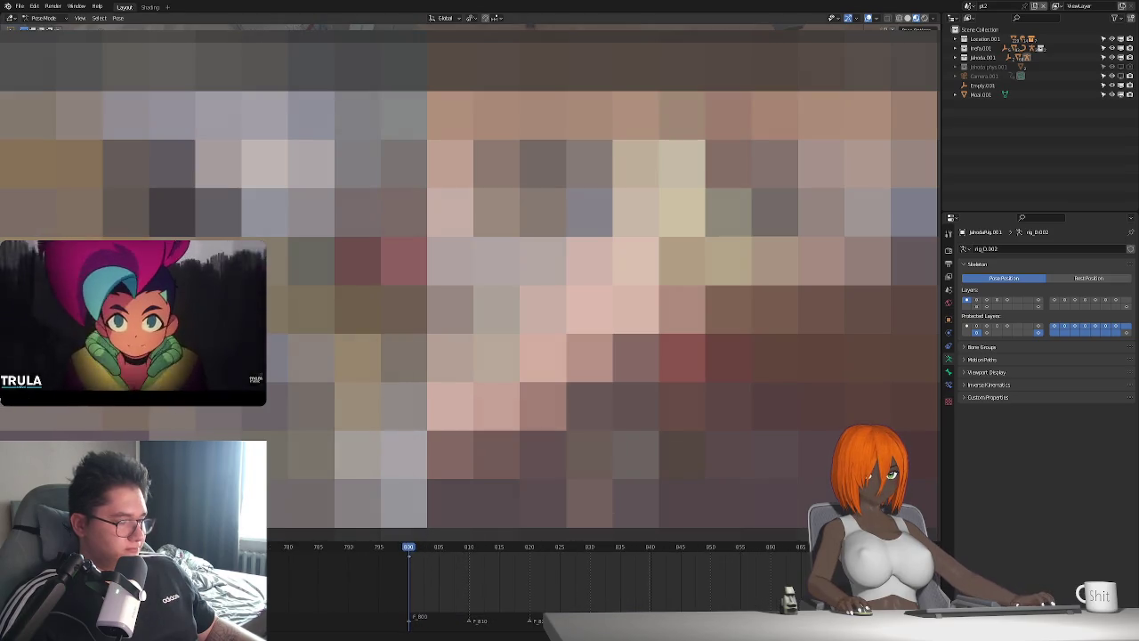
pyautogui.moveTo(414, 552); pyautogui.dragTo(512, 561)
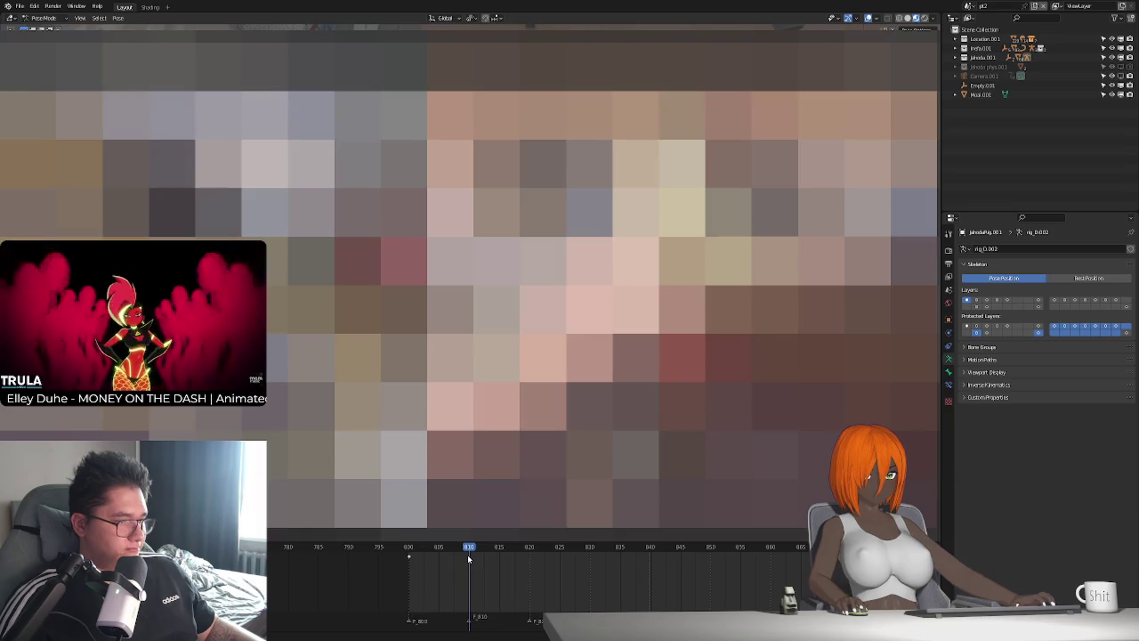
pyautogui.click(408, 549)
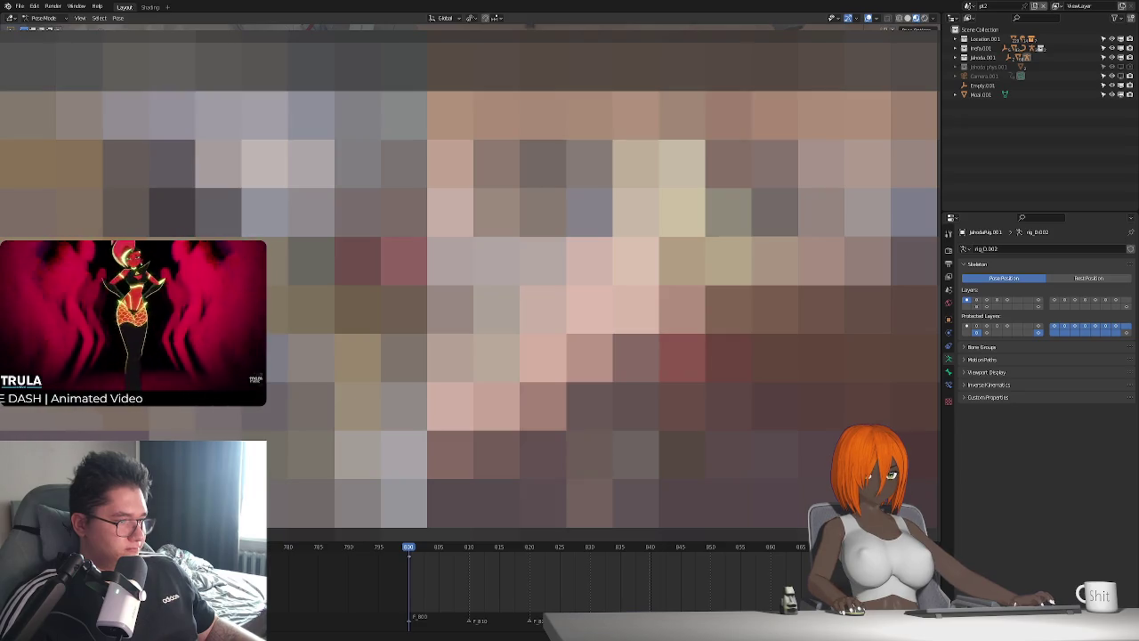
pyautogui.moveTo(408, 559); pyautogui.dragTo(469, 559)
pyautogui.press('r')
pyautogui.press('x')
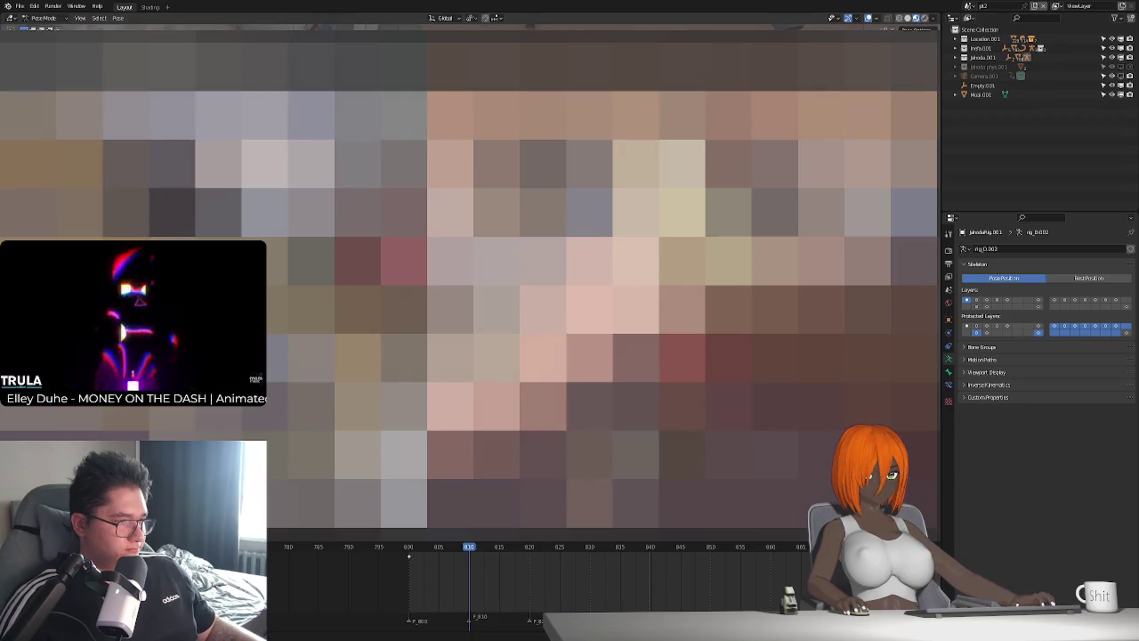
pyautogui.press('Escape')
pyautogui.press('r')
pyautogui.press('x')
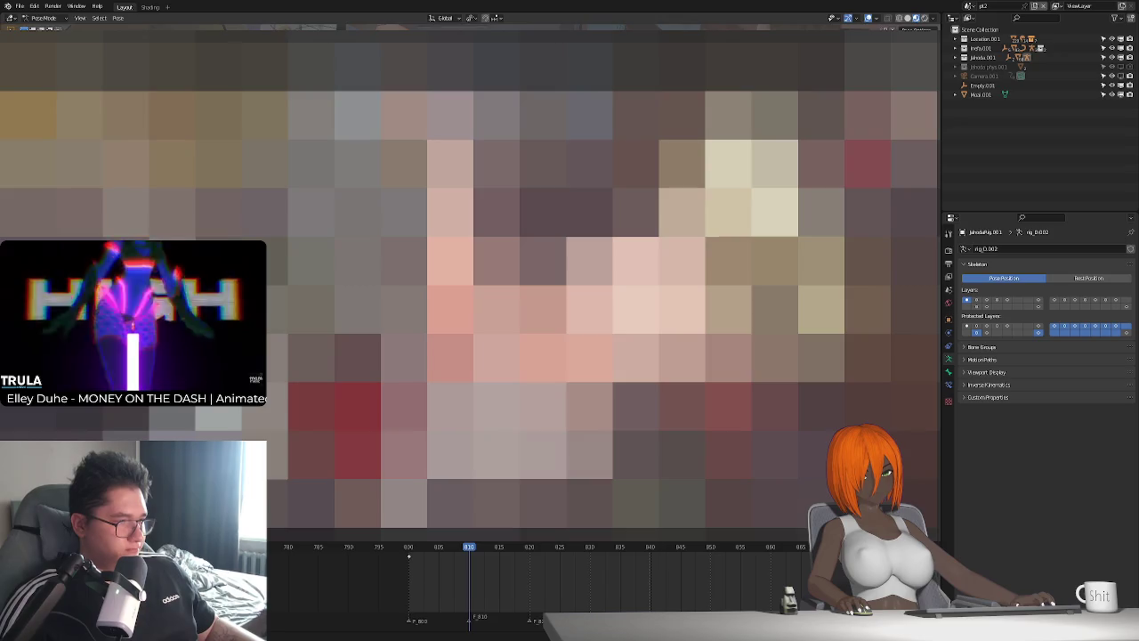
pyautogui.press('Return')
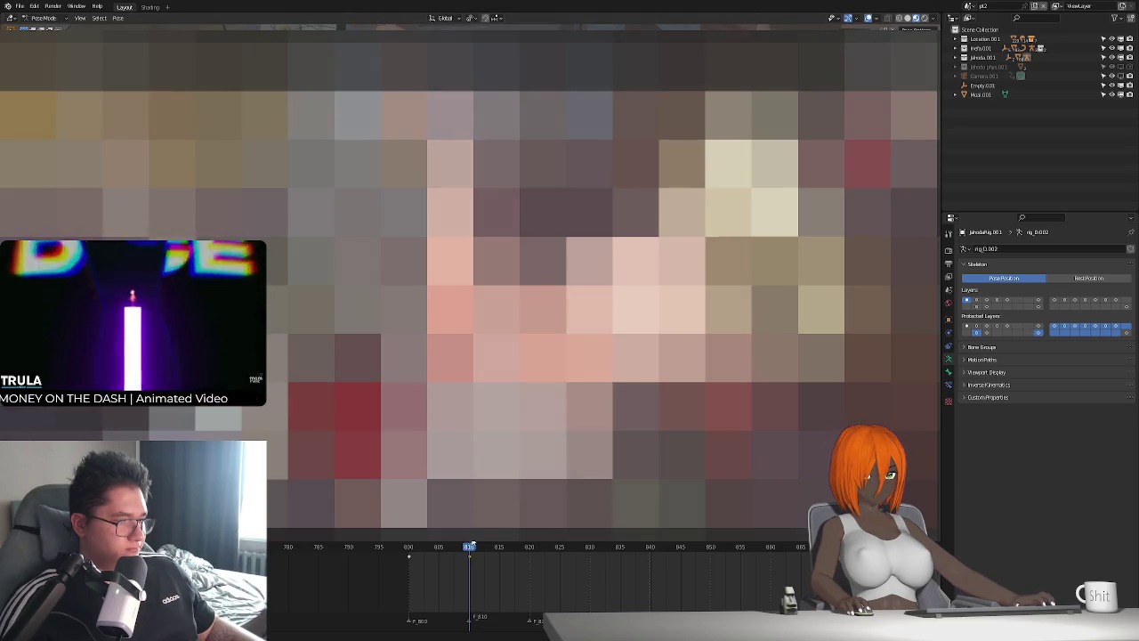
# Key small Y-axis moves and an X rotation on the bone between frames 800 and 810
pyautogui.click(411, 552)
pyautogui.moveTo(411, 551); pyautogui.dragTo(470, 559)
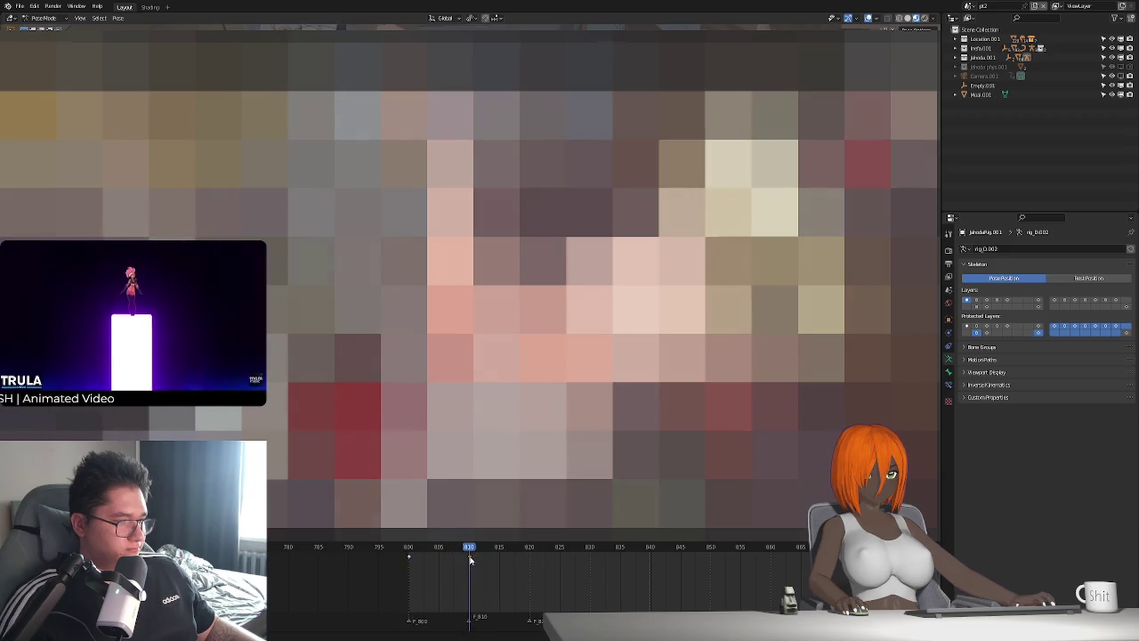
pyautogui.press('g')
pyautogui.press('y')
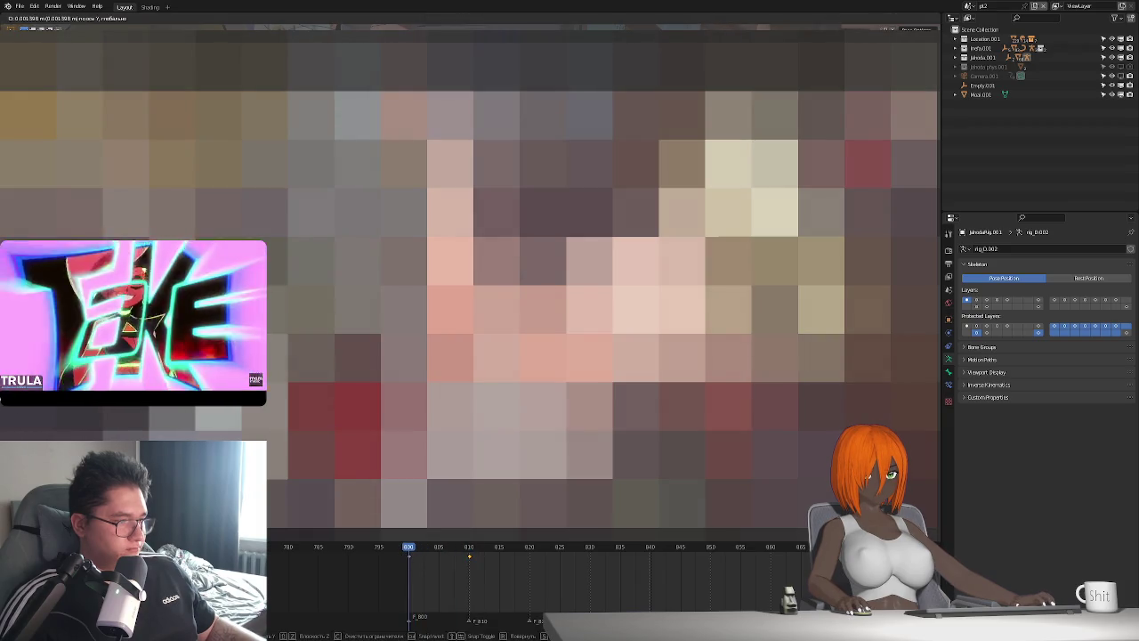
pyautogui.press('Return')
pyautogui.moveTo(410, 549)
pyautogui.mouseDown()
pyautogui.moveTo(471, 561)
pyautogui.moveTo(409, 559)
pyautogui.mouseUp()
pyautogui.press('g')
pyautogui.press('y')
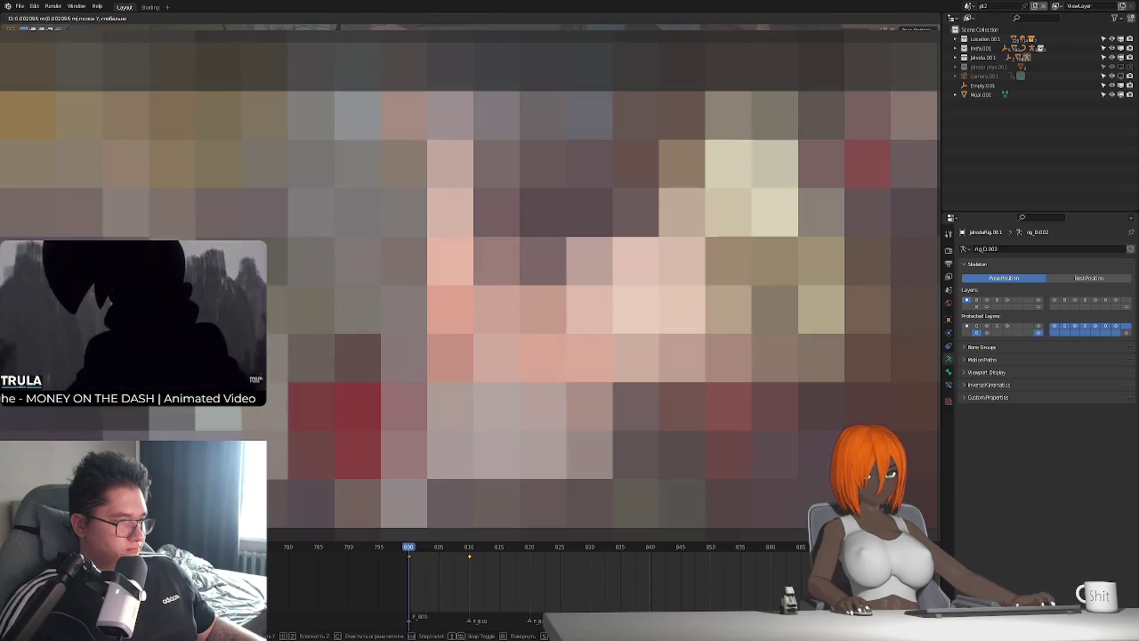
pyautogui.press('Return')
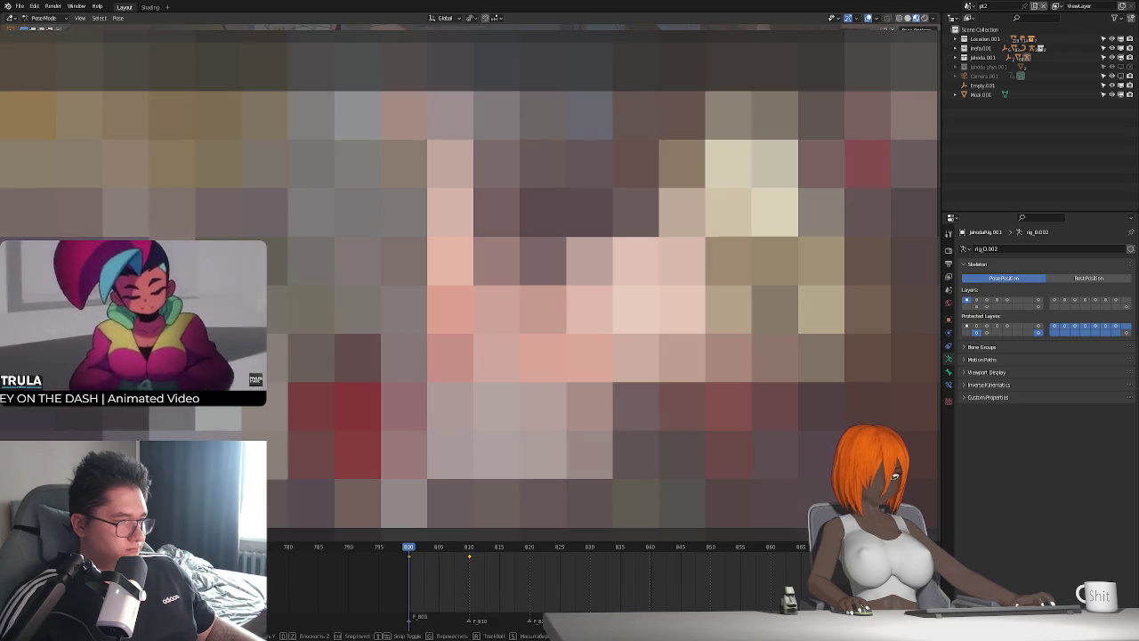
pyautogui.press('r')
pyautogui.press('x')
pyautogui.press('Return')
pyautogui.press('space')
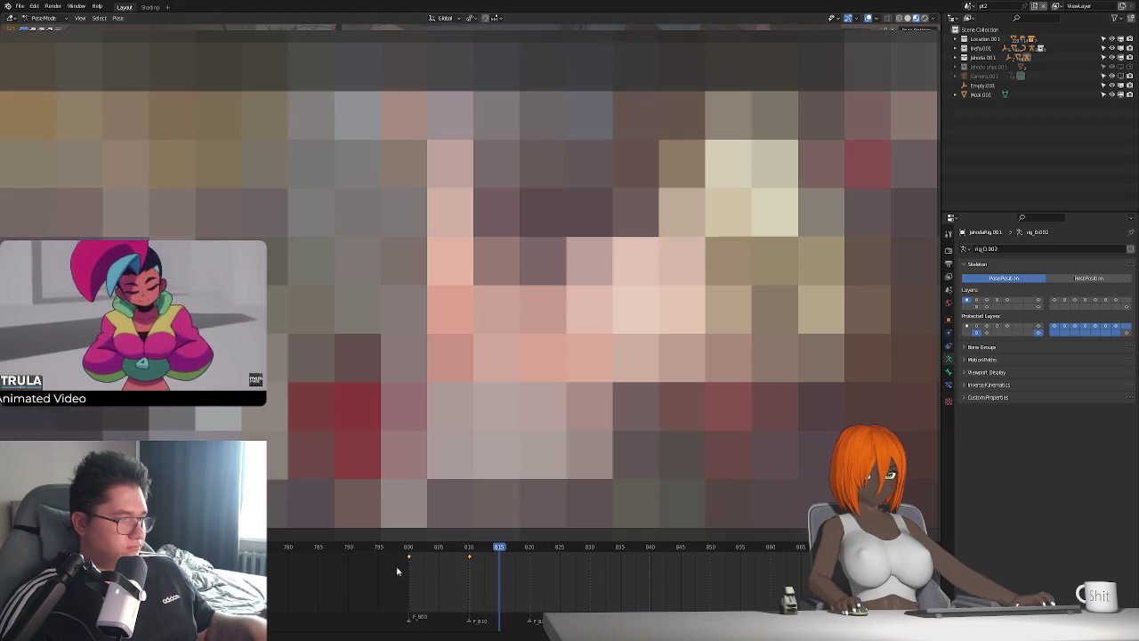
# Shift the keys slightly earlier in the timeline and preview from frame 800
pyautogui.click(529, 547)
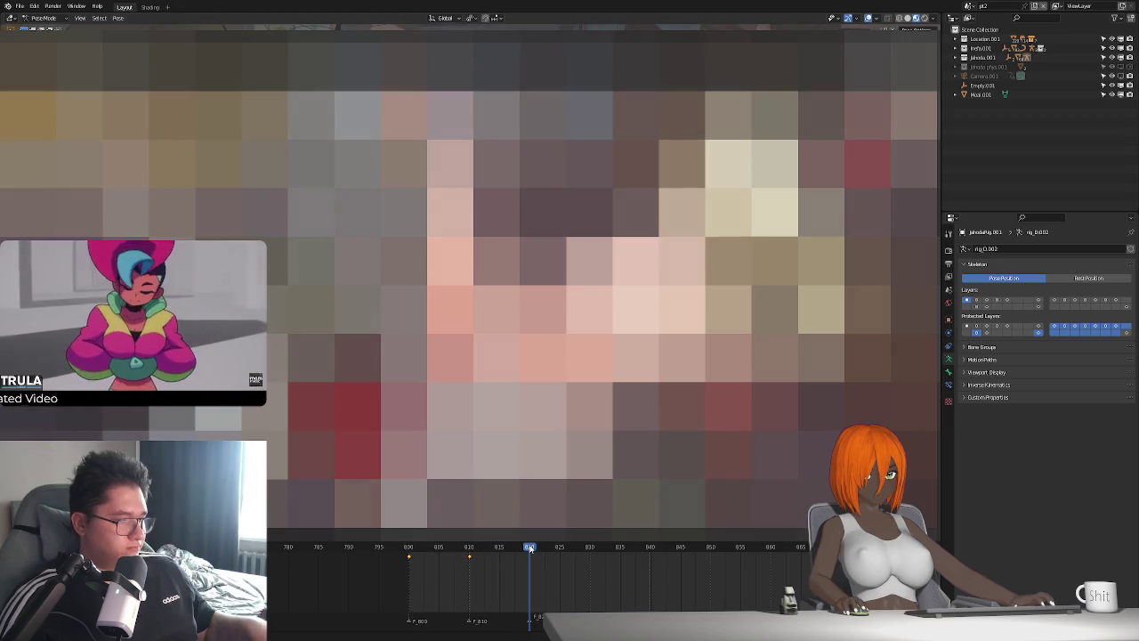
pyautogui.click(409, 549)
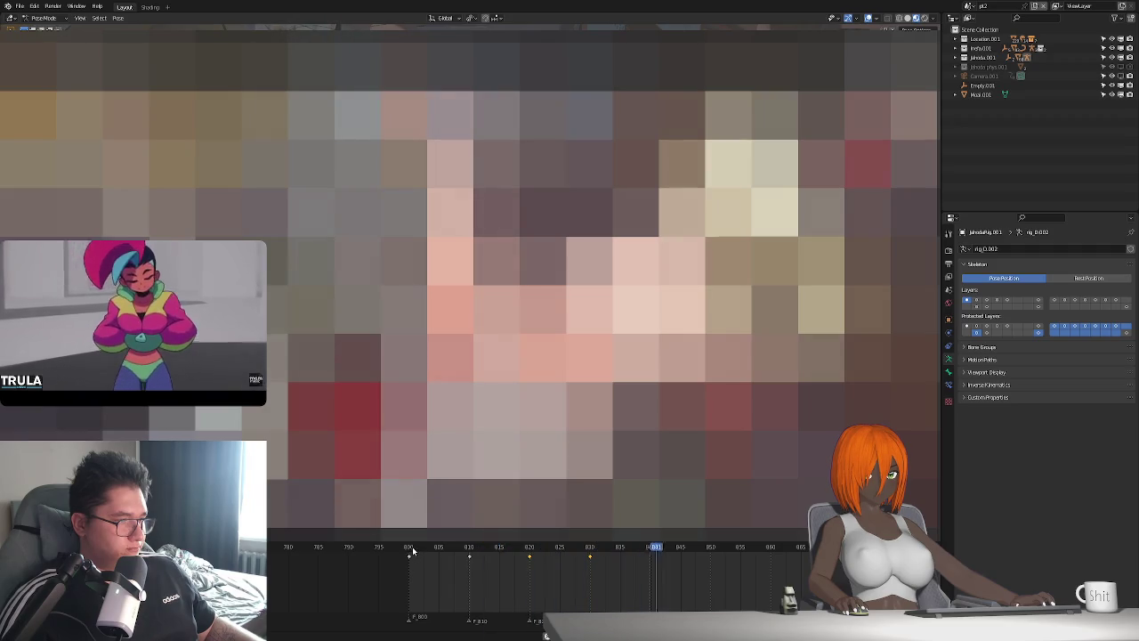
pyautogui.moveTo(436, 556)
pyautogui.mouseDown()
pyautogui.moveTo(492, 559)
pyautogui.moveTo(409, 556)
pyautogui.mouseUp()
pyautogui.press('g')
pyautogui.press('space')
pyautogui.press('Escape')
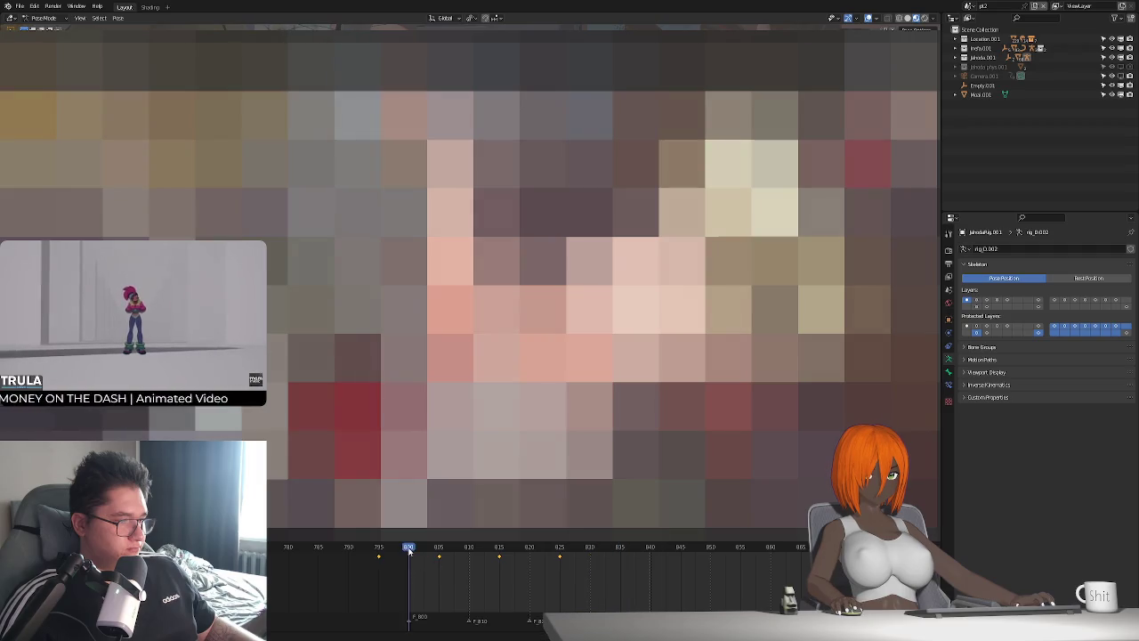
pyautogui.click(868, 19)
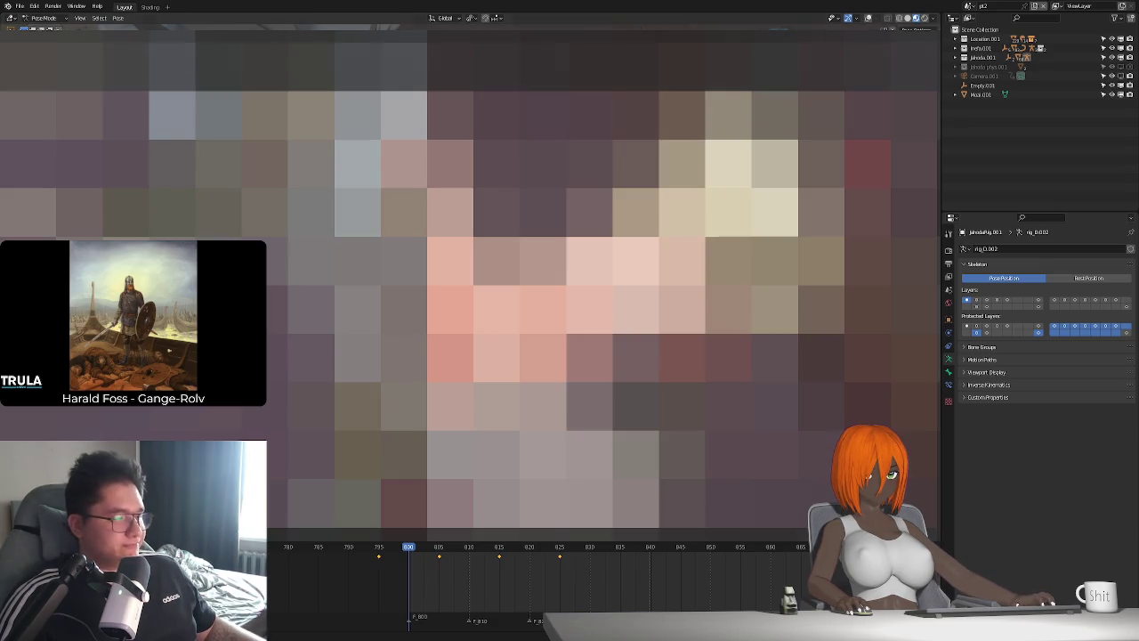
pyautogui.press('space')
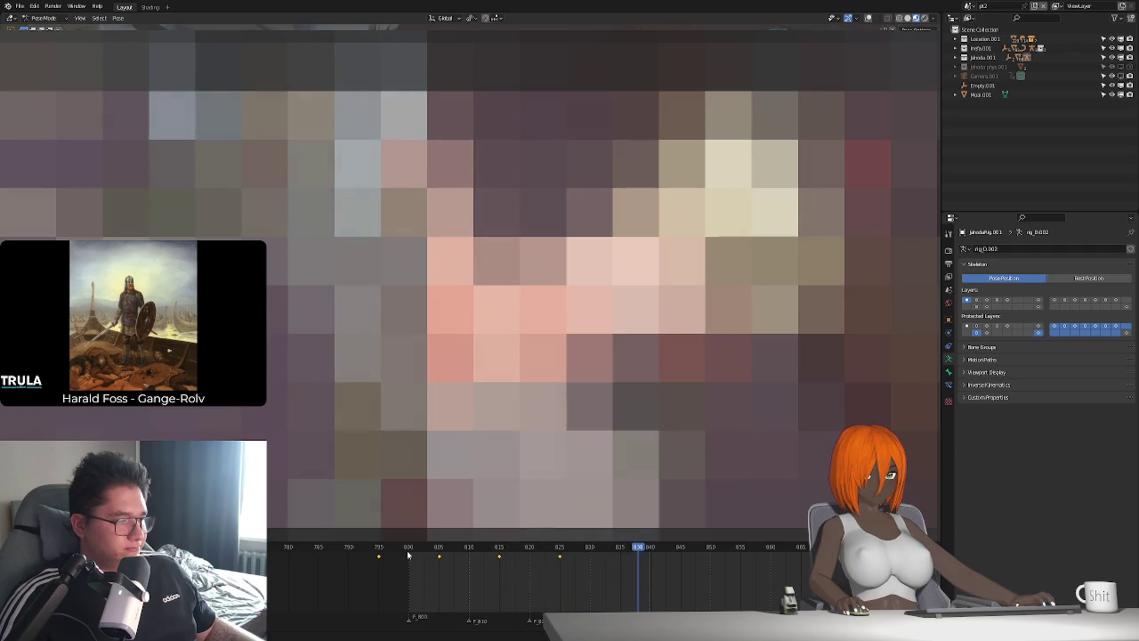
# Scrub frames 800 to 859 and back, playing once, ending near frame 809
pyautogui.moveTo(455, 557); pyautogui.dragTo(548, 549)
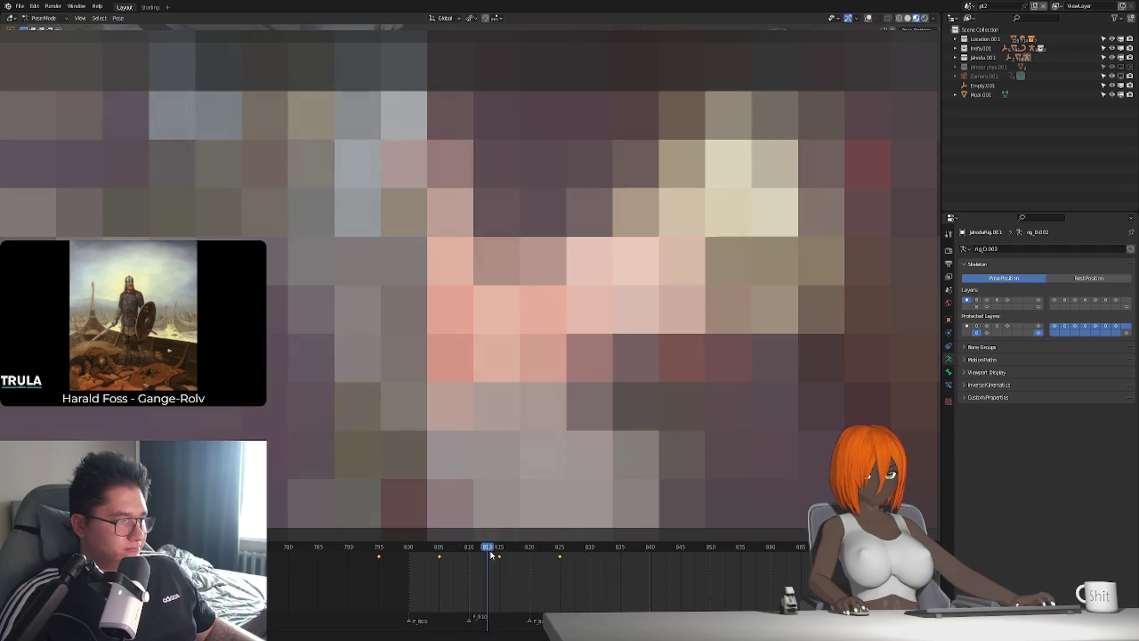
pyautogui.keyDown('ctrl'); pyautogui.scroll(-2, 570, 560); pyautogui.keyUp('ctrl')
pyautogui.click(561, 547)
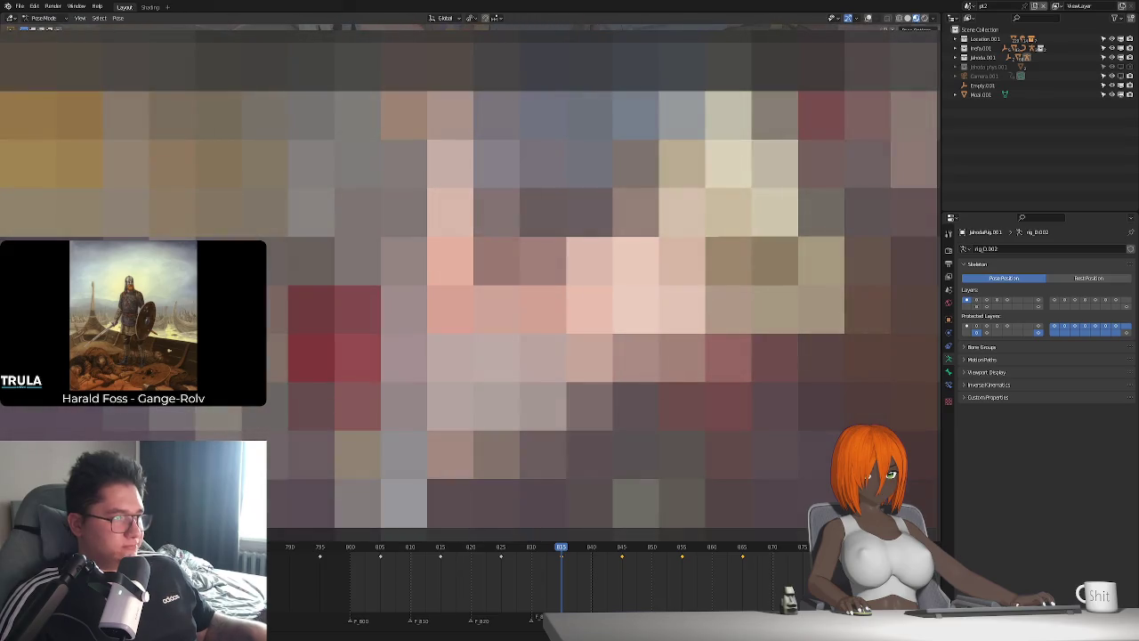
pyautogui.click(708, 547)
pyautogui.click(351, 547)
pyautogui.moveTo(409, 553); pyautogui.dragTo(547, 634)
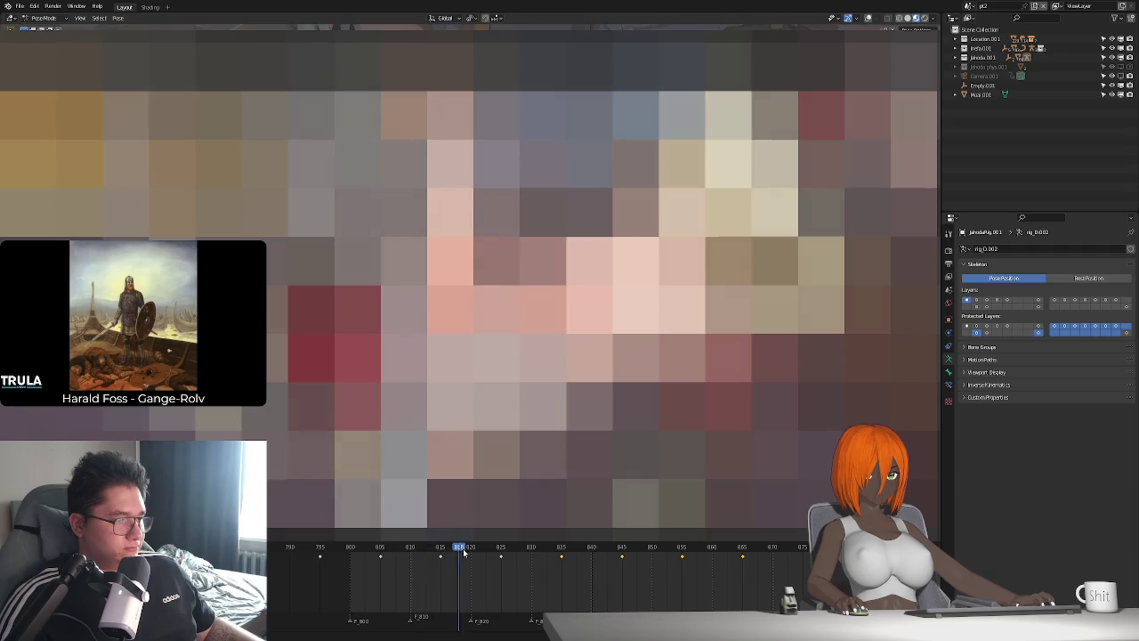
pyautogui.press('space')
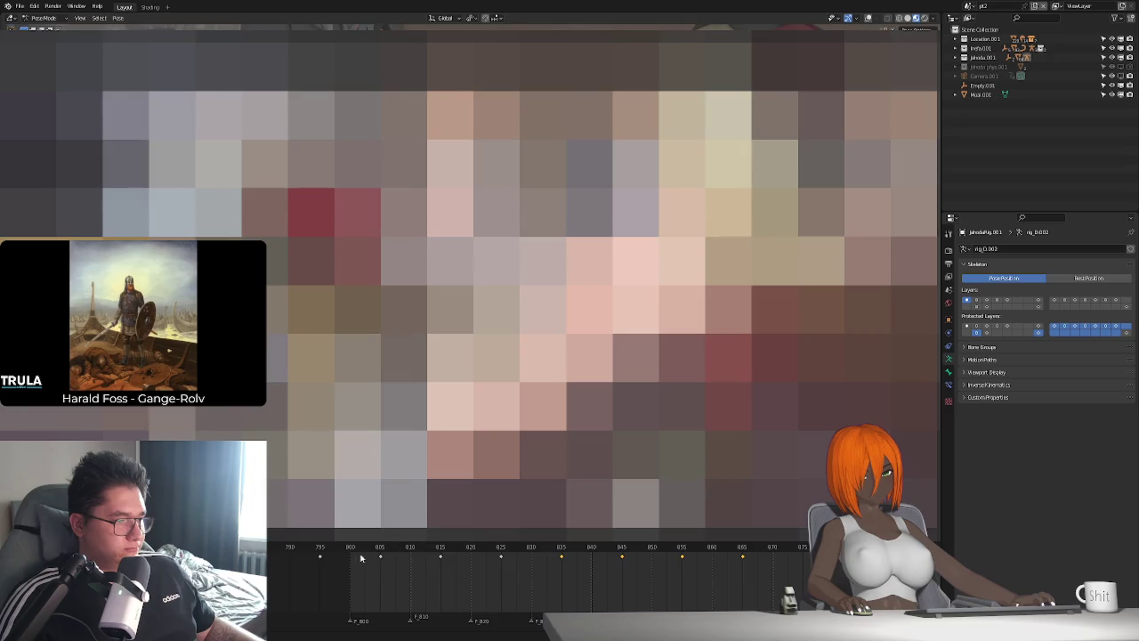
pyautogui.moveTo(350, 551); pyautogui.dragTo(495, 549)
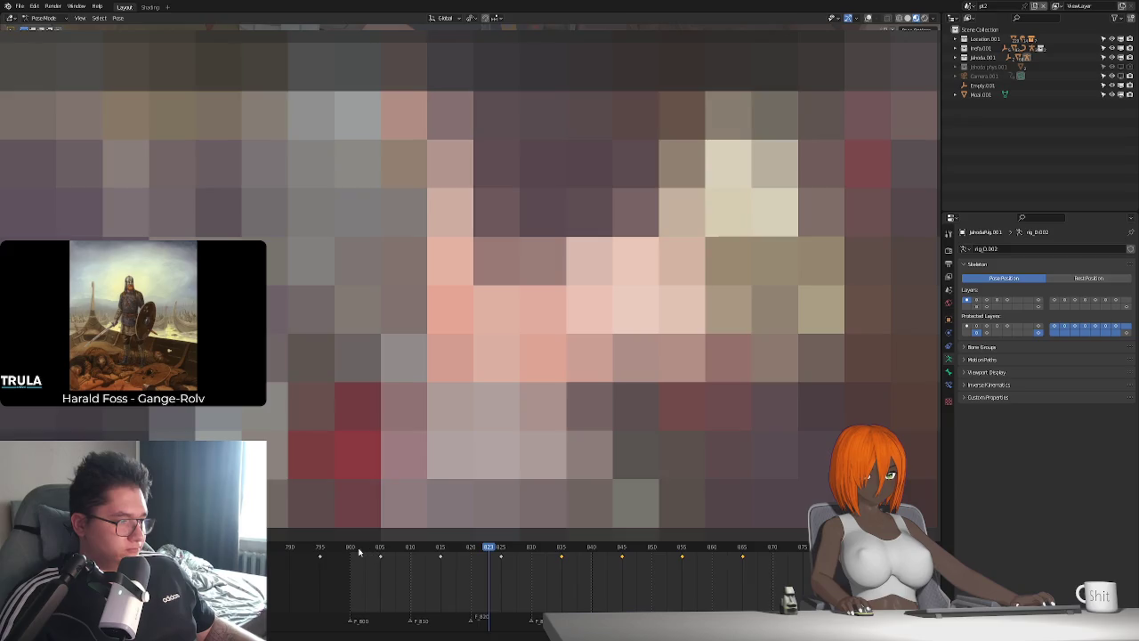
pyautogui.click(405, 547)
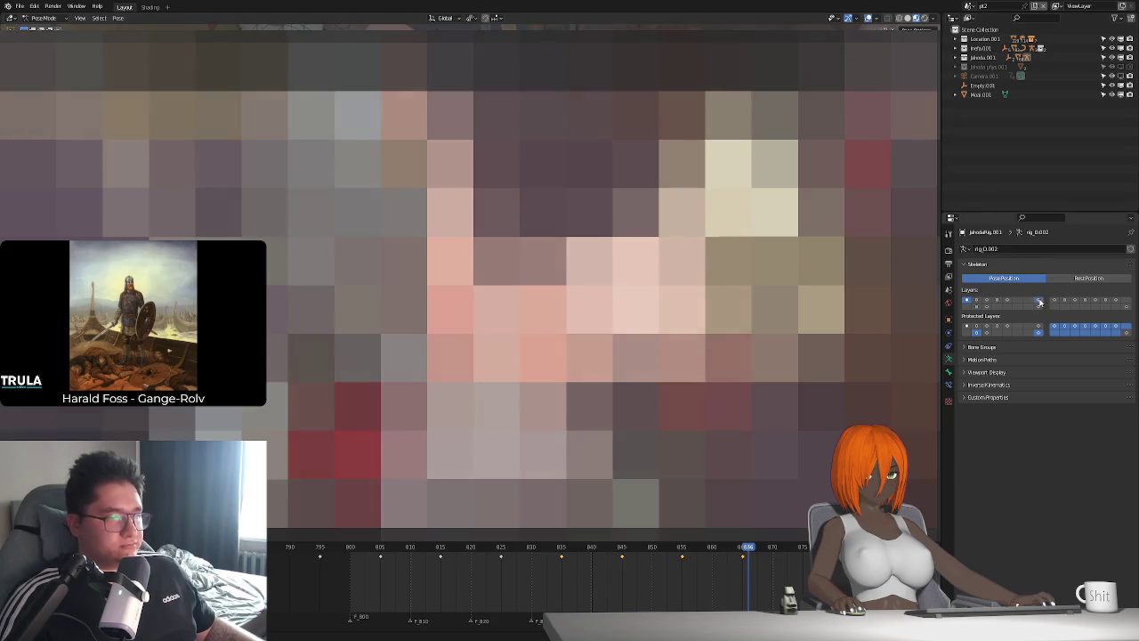
# Rotate the posed bone about 4.88 degrees, then play the animation to check it
pyautogui.scroll(2, 469, 282)
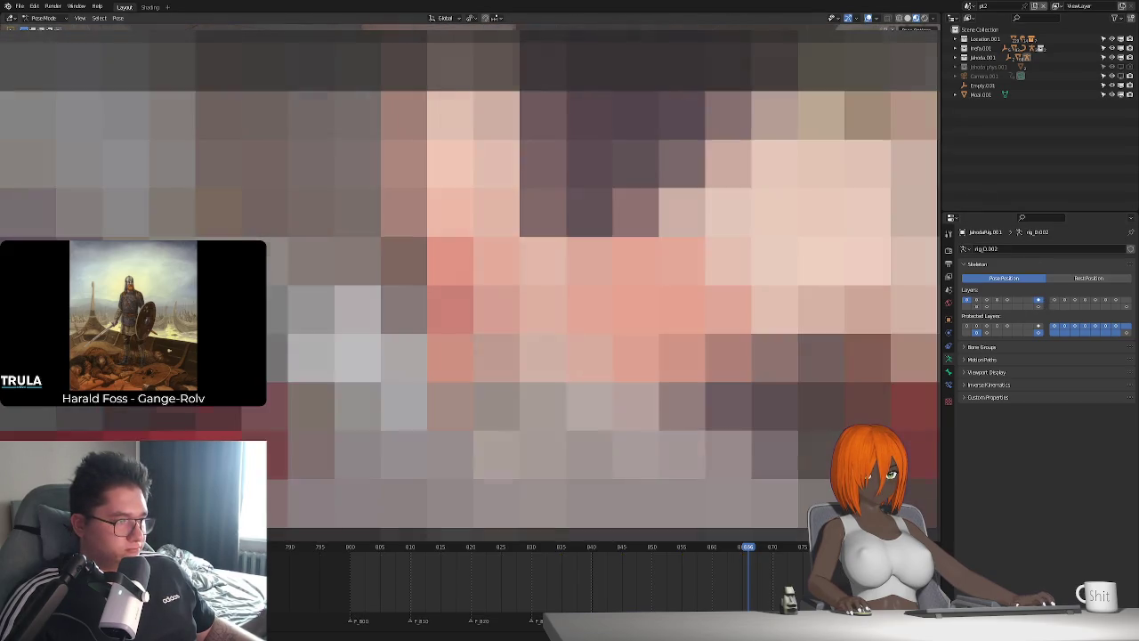
pyautogui.scroll(2, 470, 282)
pyautogui.press('r')
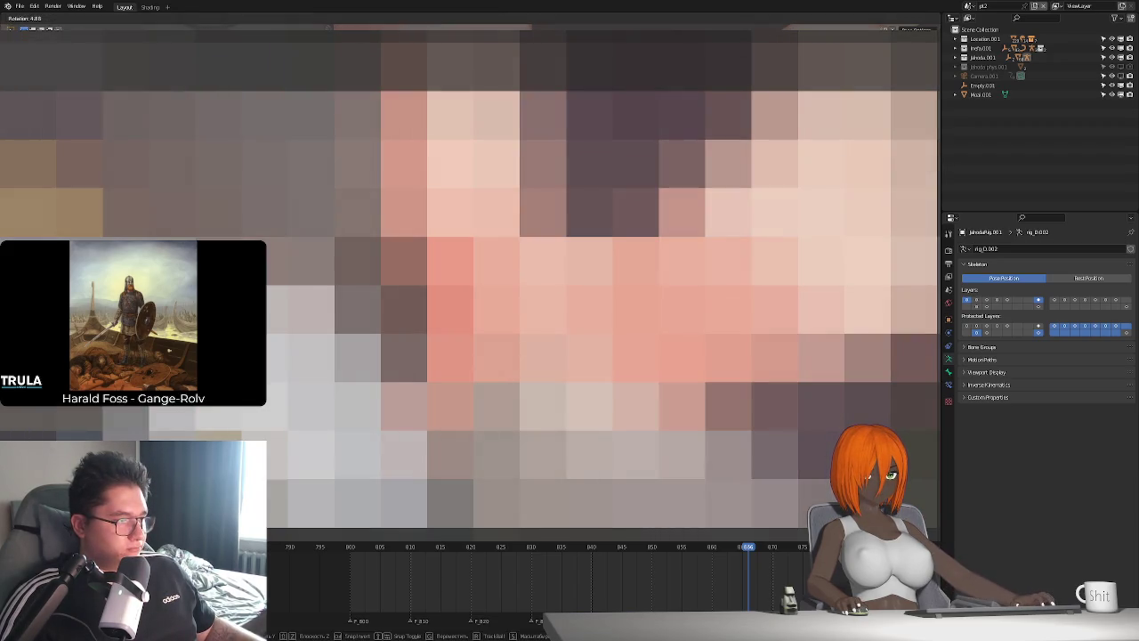
pyautogui.press('Return')
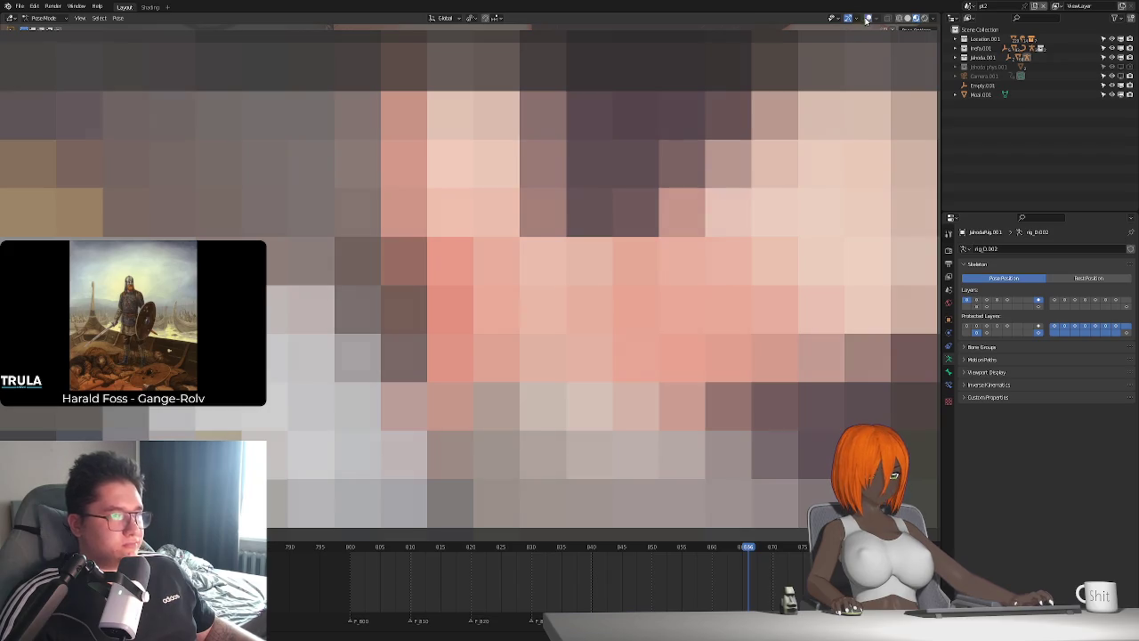
pyautogui.hotkey('ctrl', 'z')
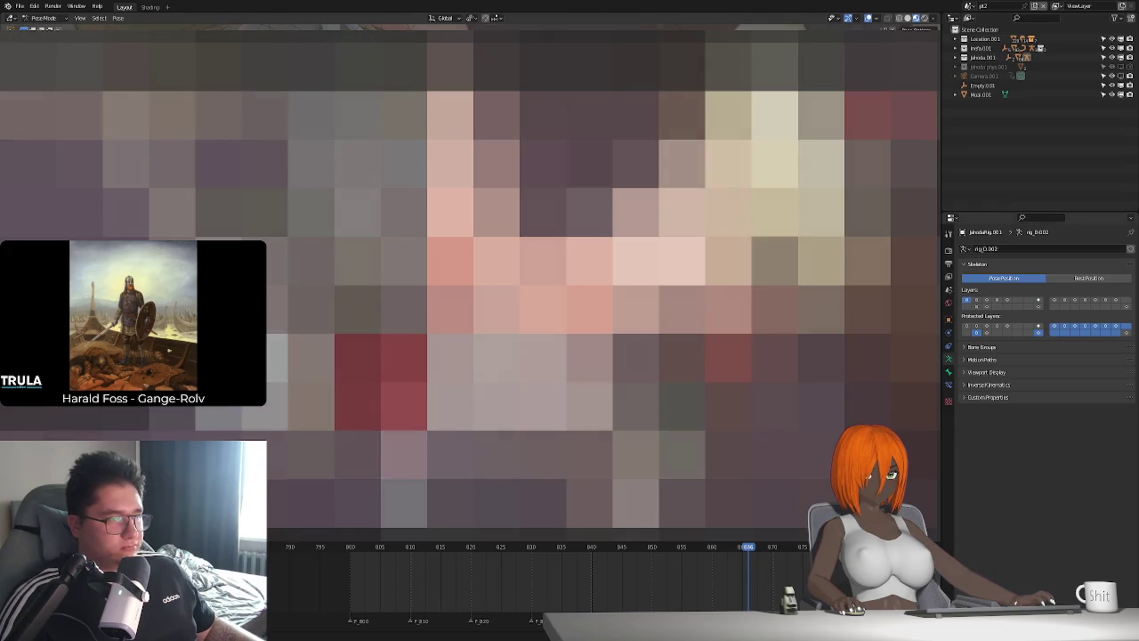
pyautogui.press('space')
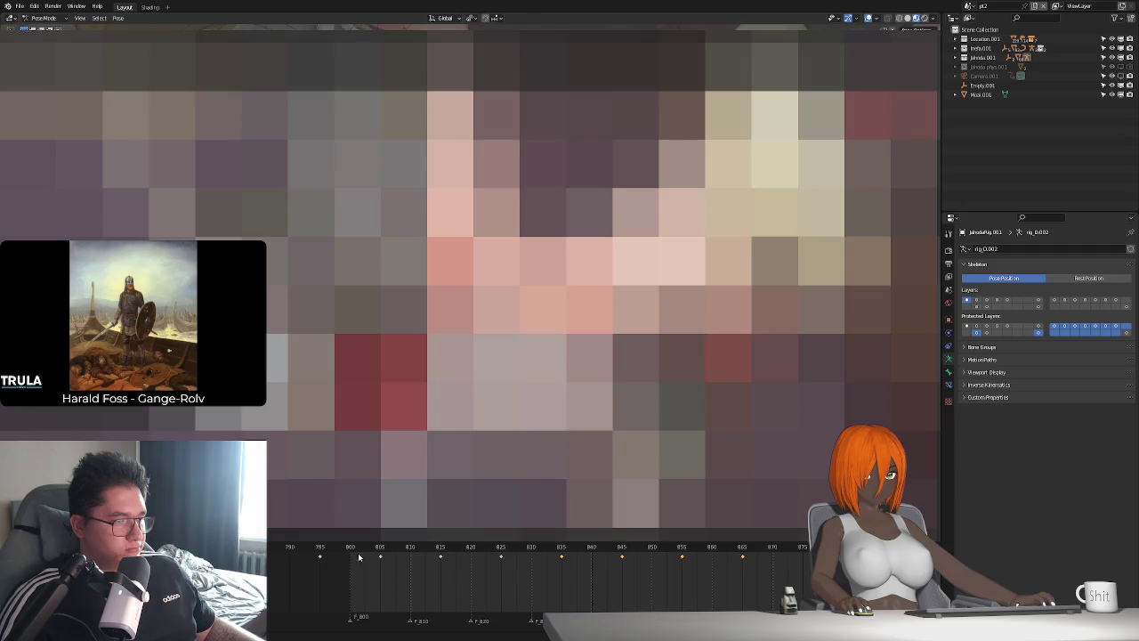
pyautogui.press('space')
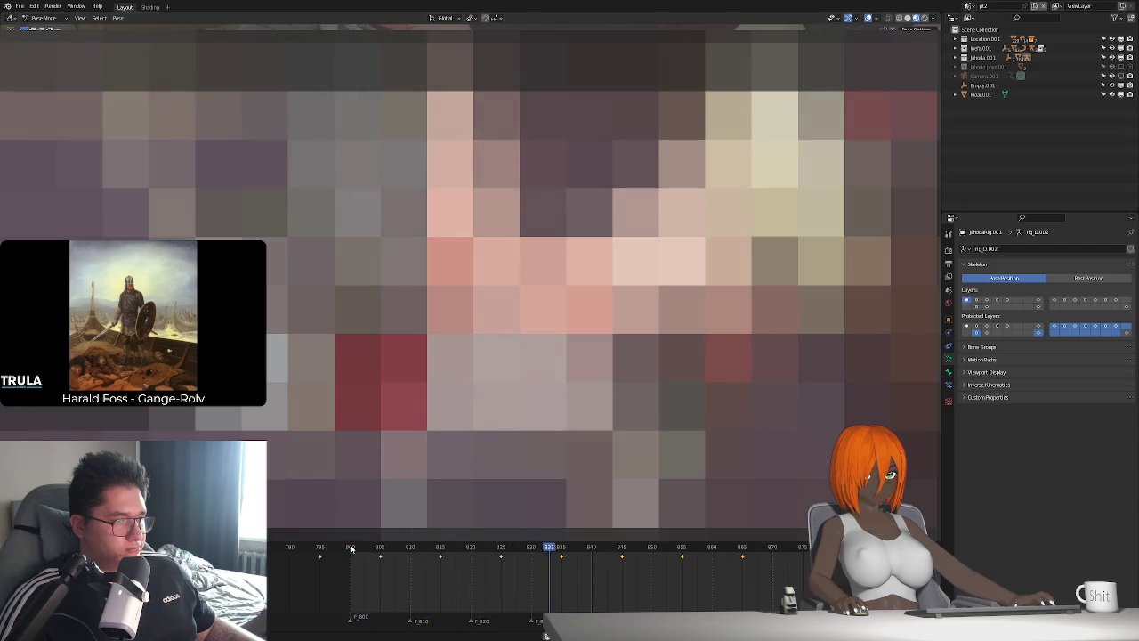
# At frame 800, rotate a bone on another layer about 1.22° around X, then replay
pyautogui.click(352, 548)
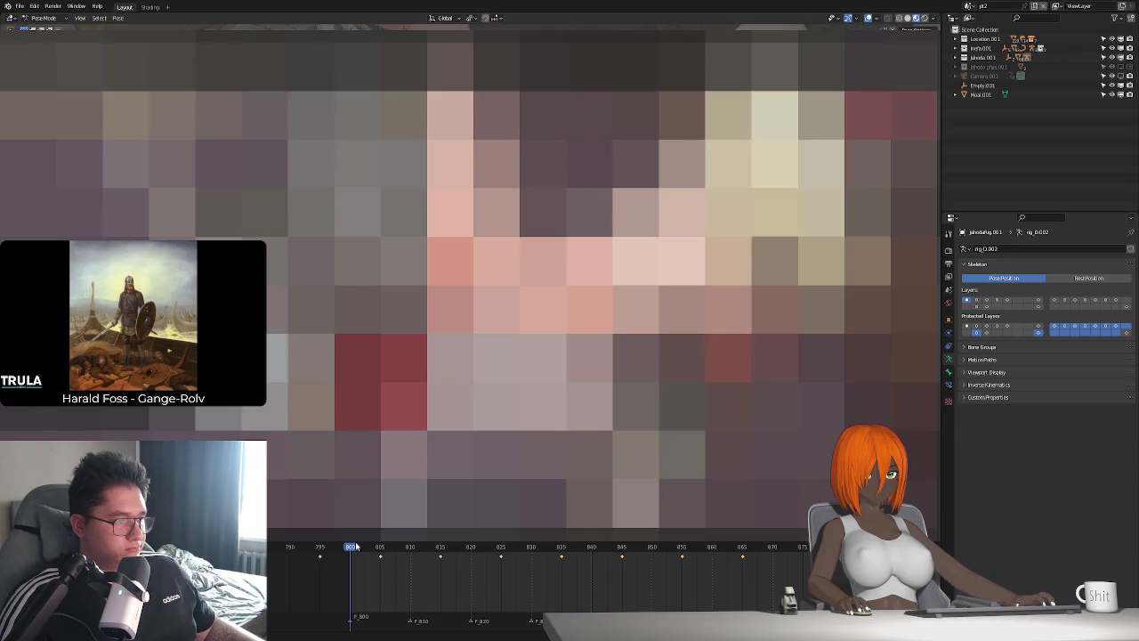
pyautogui.click(986, 305)
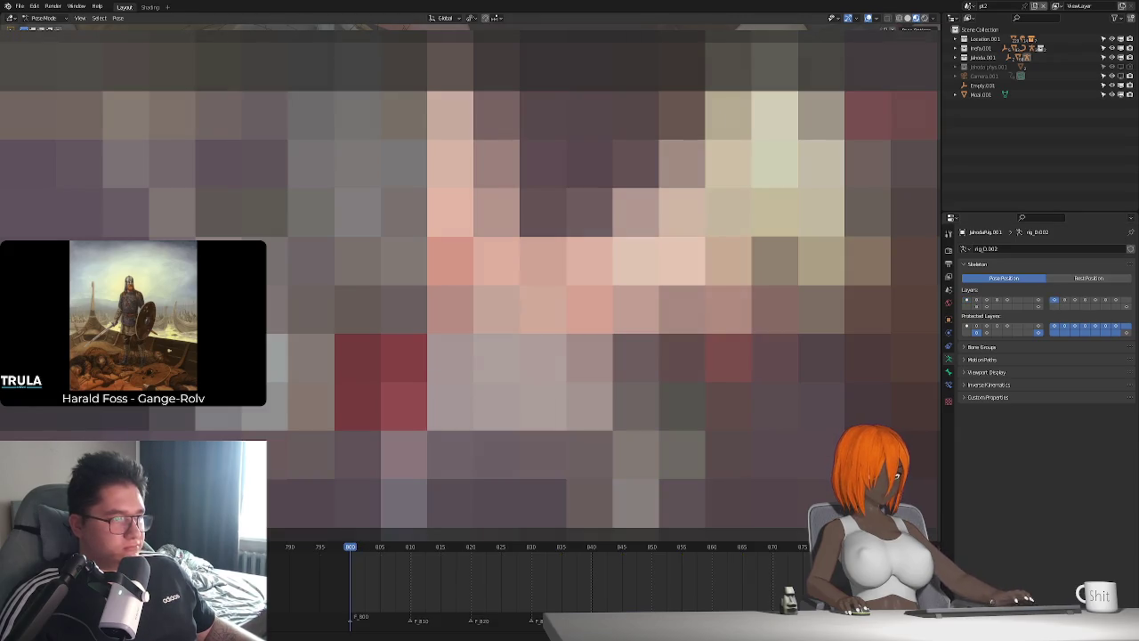
pyautogui.press('r')
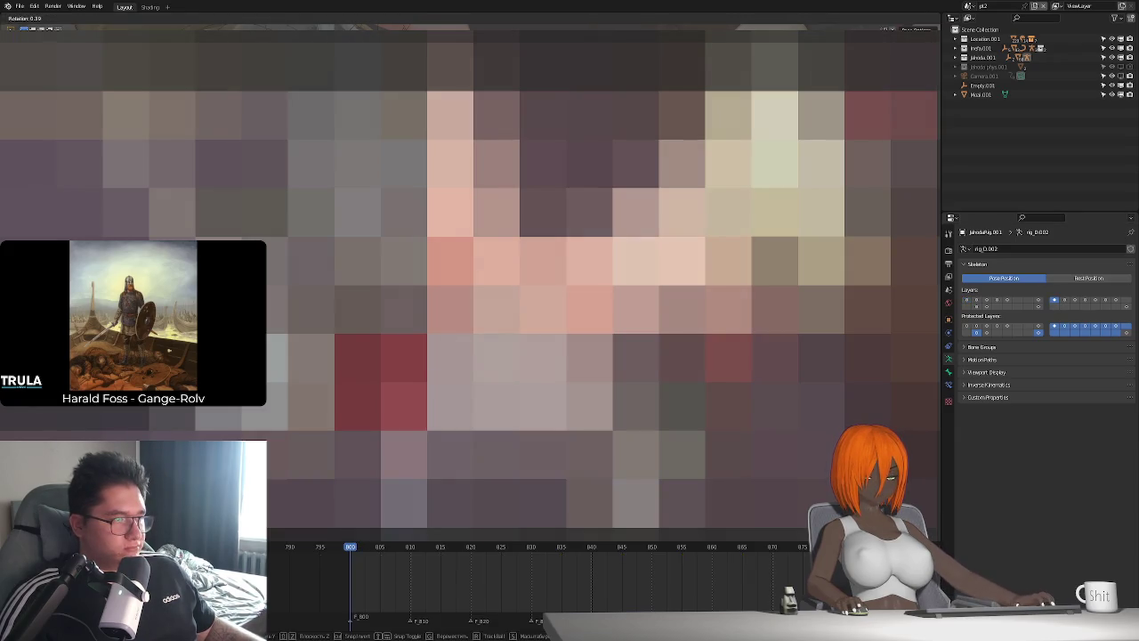
pyautogui.press('x')
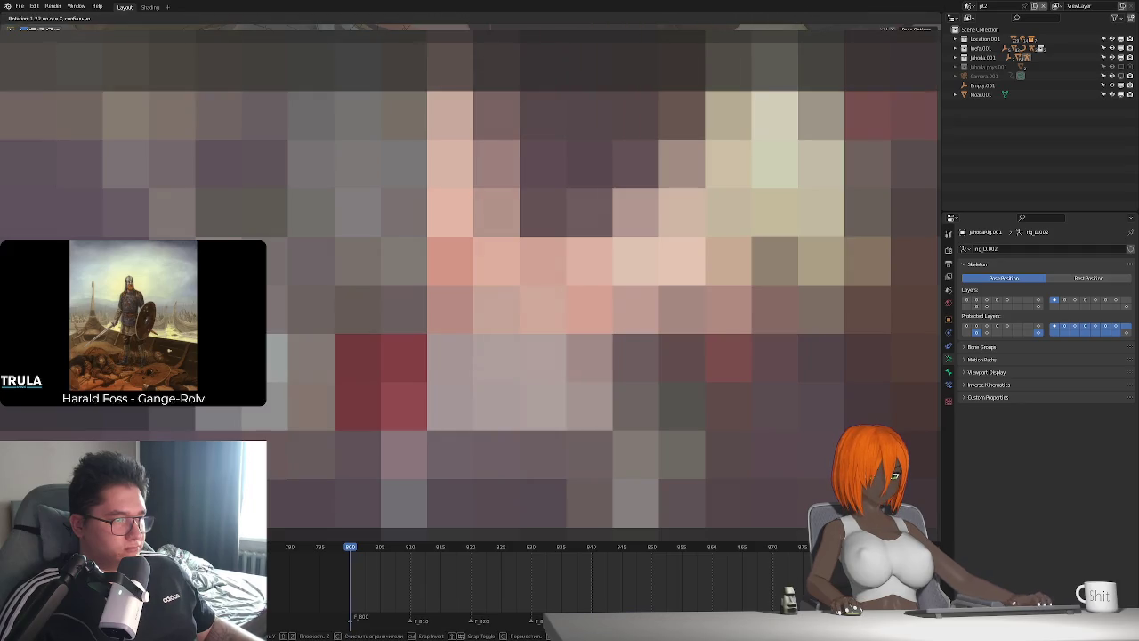
pyautogui.press('Return')
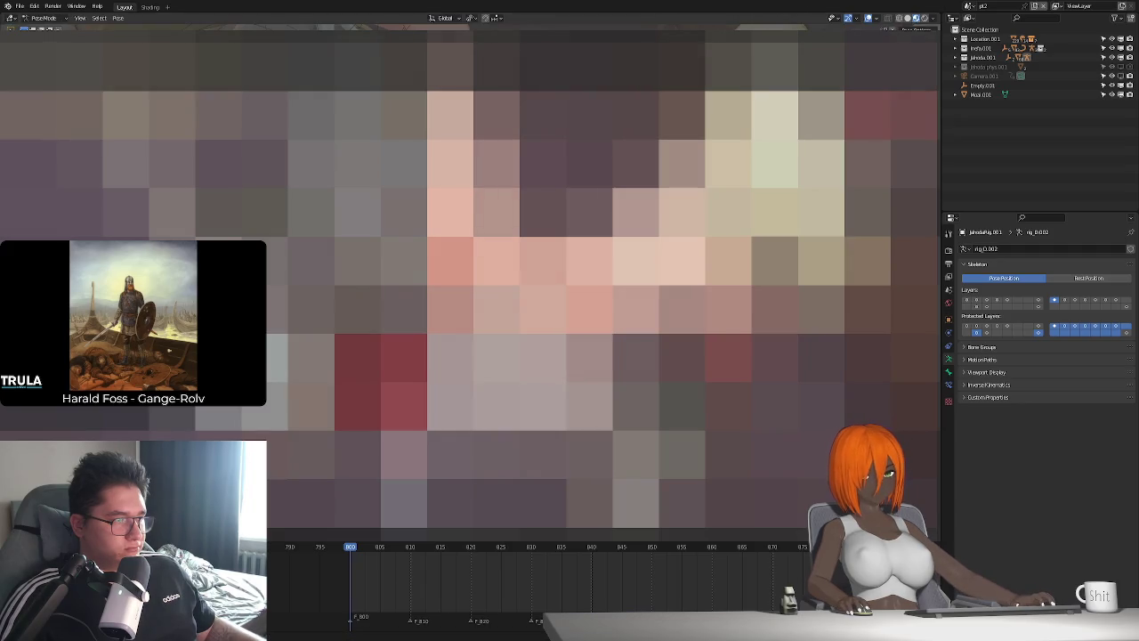
pyautogui.click(967, 300)
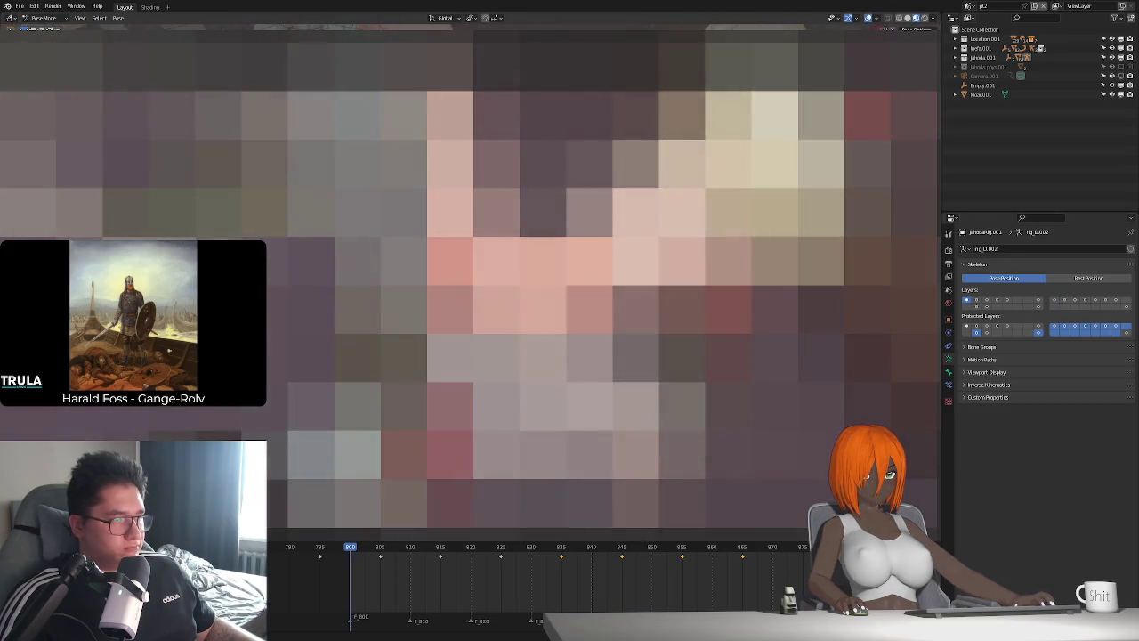
pyautogui.press('space')
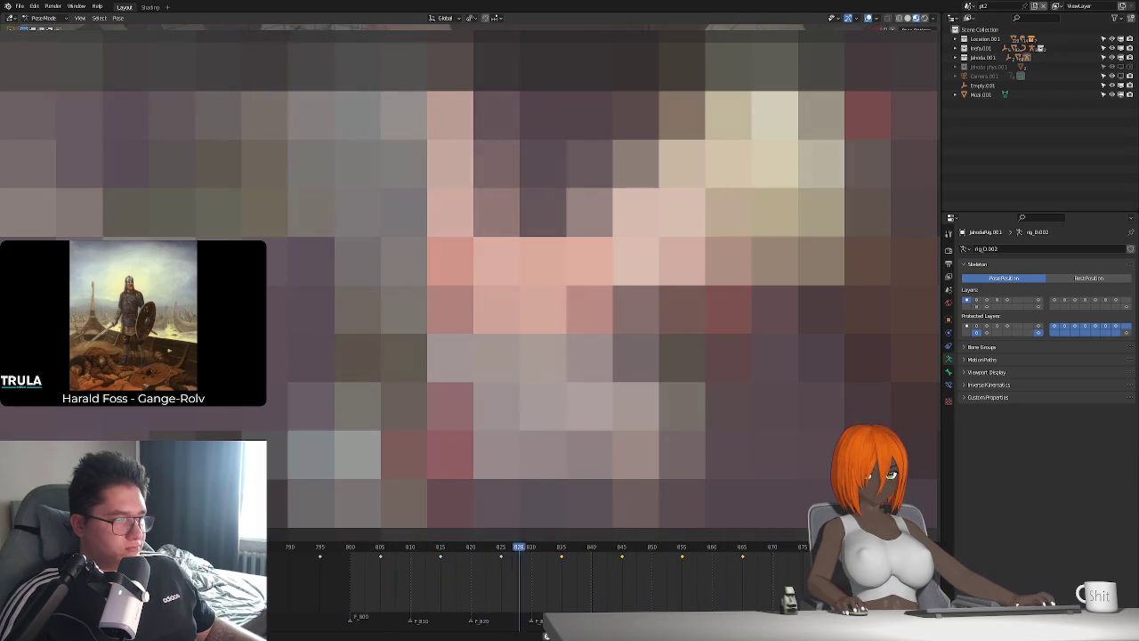
# Stop playback and check the poses at frames 875 and 955
pyautogui.press('Escape')
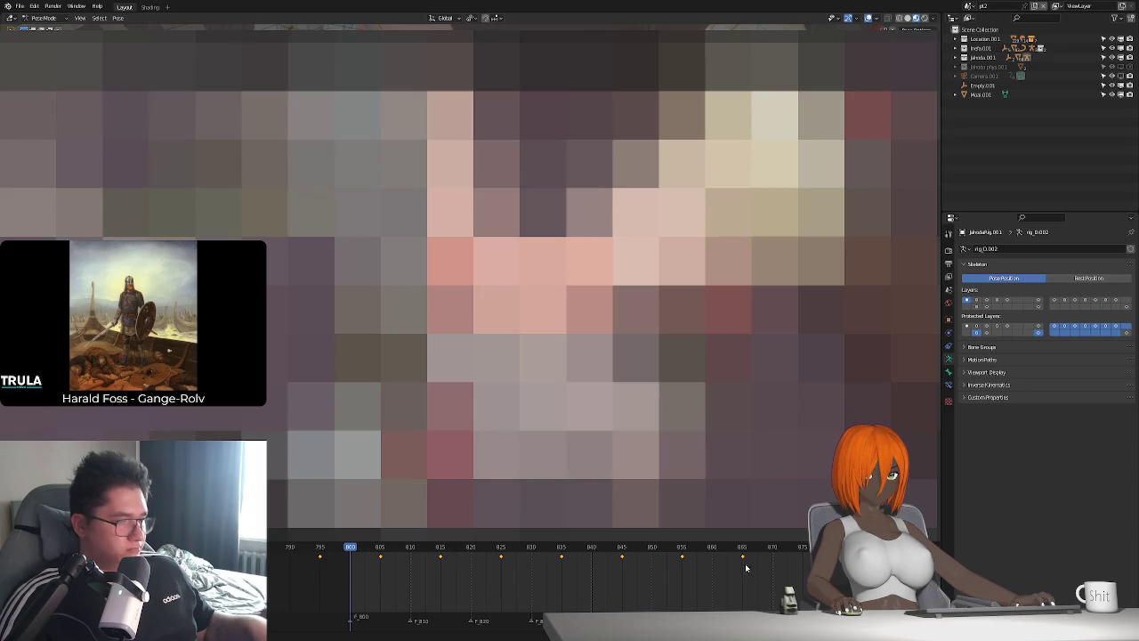
pyautogui.keyDown('ctrl'); pyautogui.scroll(-2, 706, 561); pyautogui.keyUp('ctrl')
pyautogui.click(686, 548)
pyautogui.keyDown('ctrl'); pyautogui.scroll(-1, 685, 559); pyautogui.keyUp('ctrl')
pyautogui.keyDown('ctrl'); pyautogui.scroll(-3, 649, 558); pyautogui.keyUp('ctrl')
pyautogui.keyDown('ctrl'); pyautogui.scroll(-3, 614, 558); pyautogui.keyUp('ctrl')
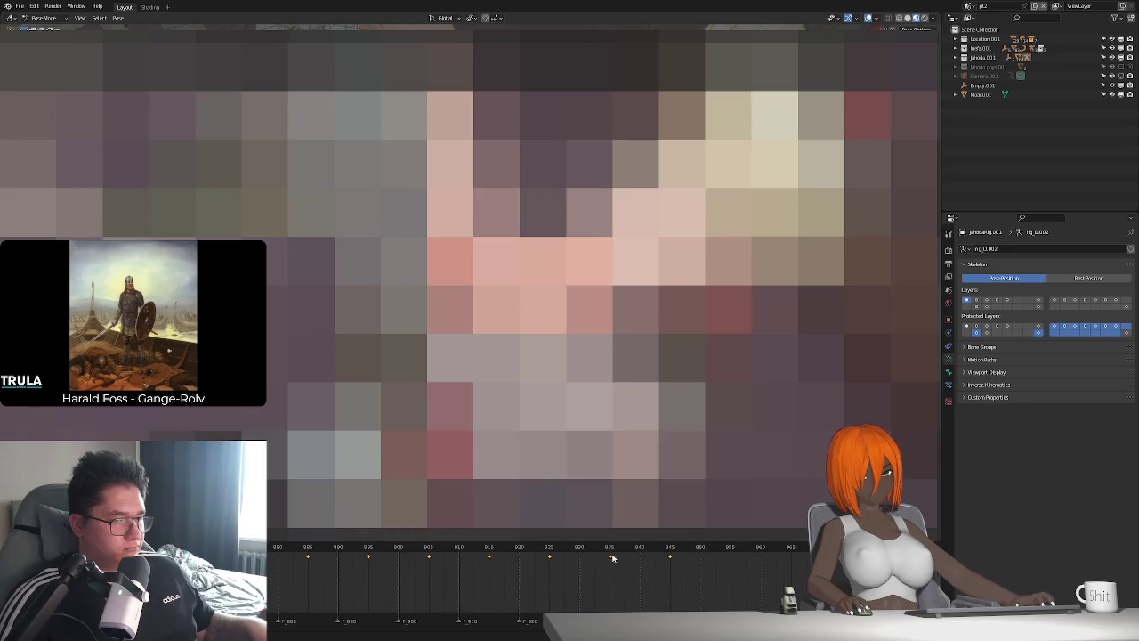
pyautogui.click(732, 550)
pyautogui.keyDown('ctrl'); pyautogui.scroll(-3, 739, 556); pyautogui.keyUp('ctrl')
pyautogui.keyDown('ctrl'); pyautogui.scroll(-2, 676, 555); pyautogui.keyUp('ctrl')
pyautogui.keyDown('ctrl'); pyautogui.scroll(-4, 623, 553); pyautogui.keyUp('ctrl')
pyautogui.keyDown('ctrl'); pyautogui.scroll(-5, 685, 561); pyautogui.keyUp('ctrl')
pyautogui.keyDown('ctrl'); pyautogui.scroll(-1, 703, 557); pyautogui.keyUp('ctrl')
# Check frames 1115, 1194, 1275, 1354 and 1435, pasting keyframes at 1435
pyautogui.click(737, 550)
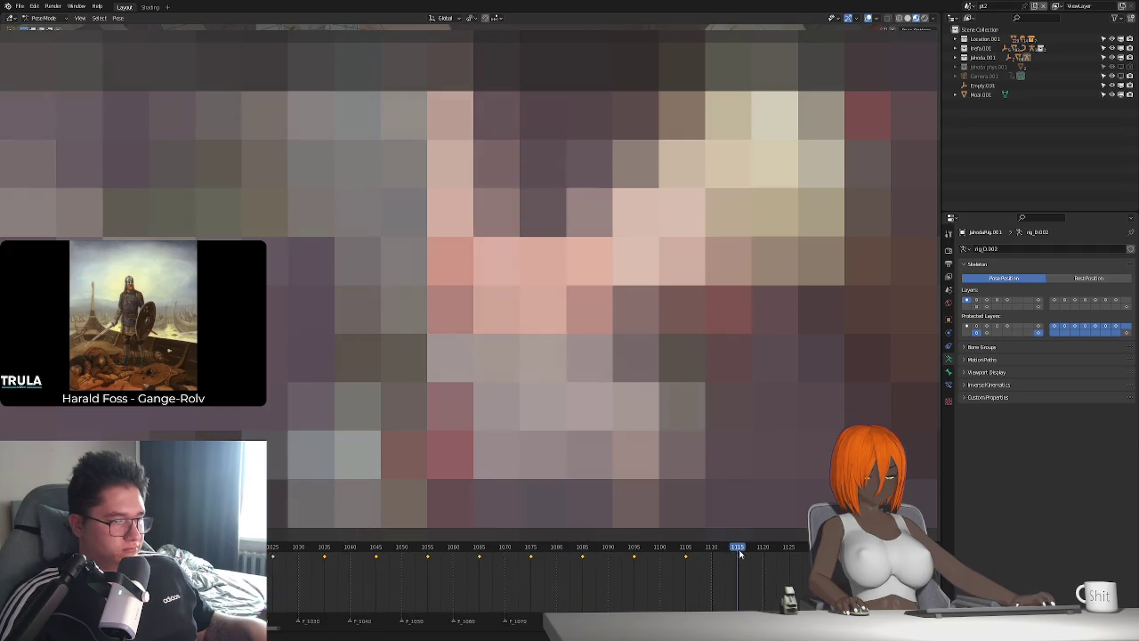
pyautogui.keyDown('ctrl'); pyautogui.scroll(-5, 507, 559); pyautogui.keyUp('ctrl')
pyautogui.keyDown('ctrl'); pyautogui.scroll(-1, 503, 561); pyautogui.keyUp('ctrl')
pyautogui.scroll(-3, 500, 562)
pyautogui.click(488, 552)
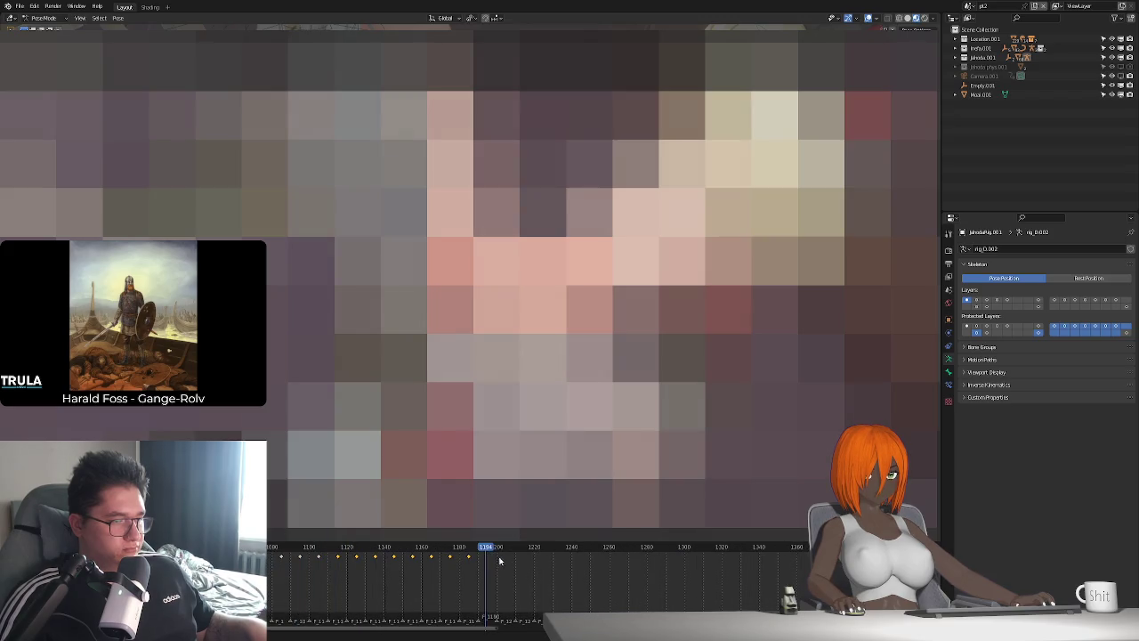
pyautogui.keyDown('ctrl'); pyautogui.scroll(-3, 673, 579); pyautogui.keyUp('ctrl')
pyautogui.click(463, 552)
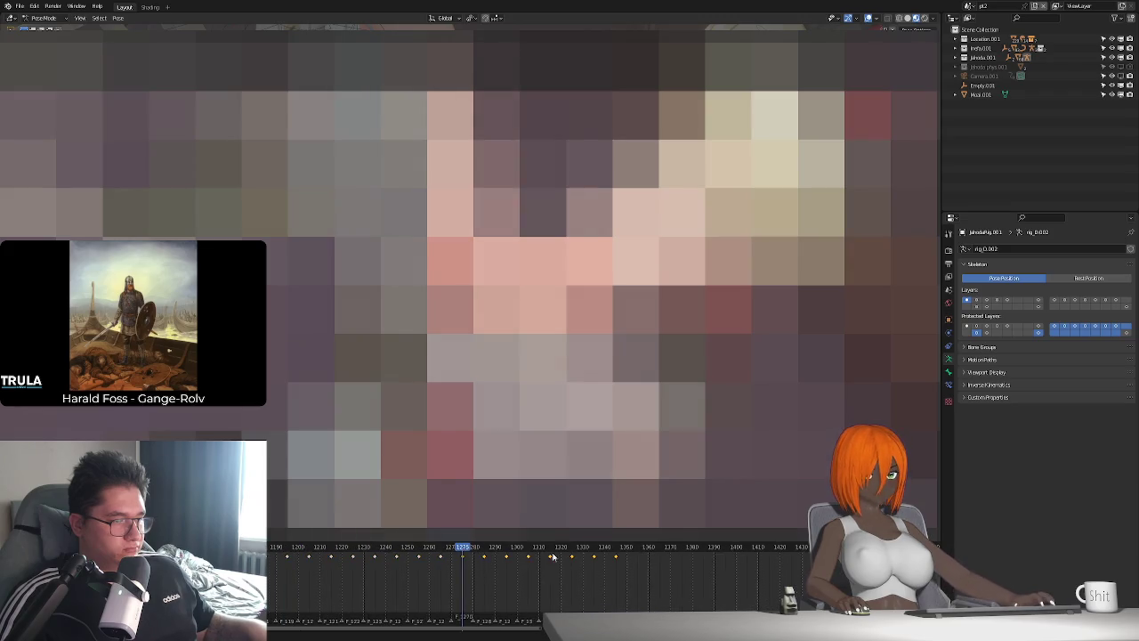
pyautogui.click(636, 550)
pyautogui.keyDown('ctrl'); pyautogui.scroll(-4, 638, 551); pyautogui.keyUp('ctrl')
pyautogui.click(594, 552)
pyautogui.hotkey('ctrl', 'v')
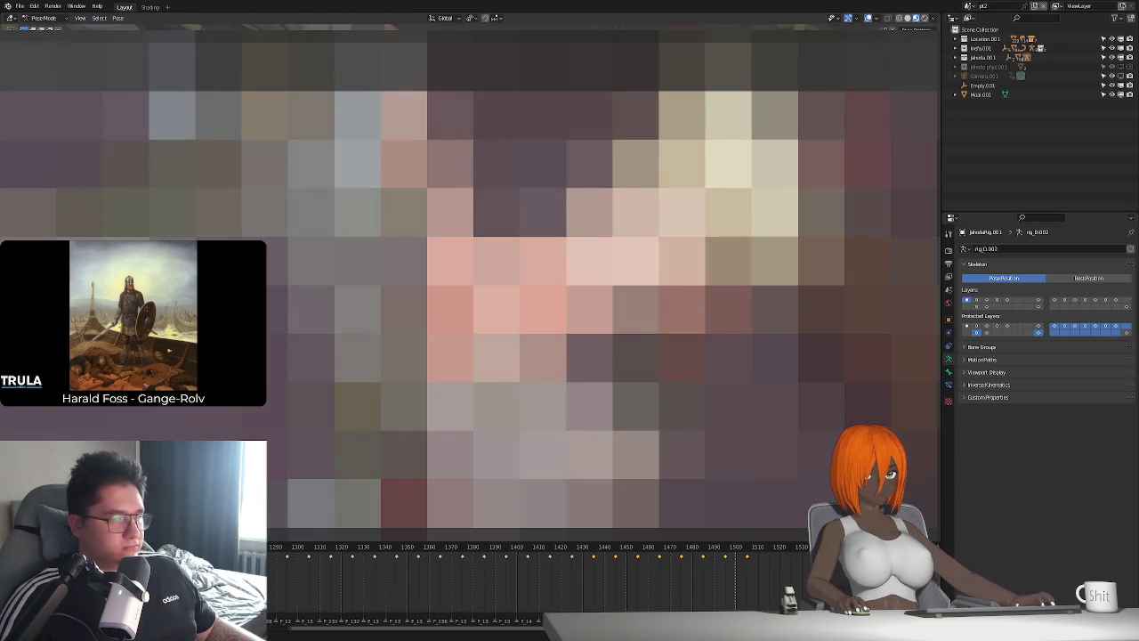
pyautogui.click(728, 308)
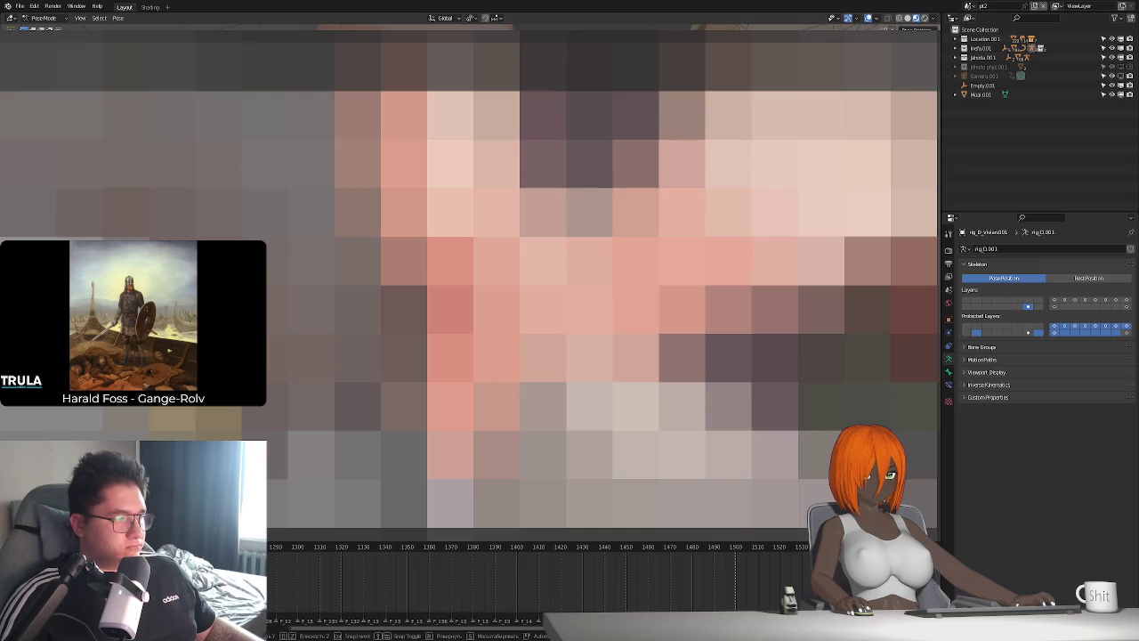
# Nudge a bone of rig_D_Vivian01 by a few millimetres
pyautogui.press('g')
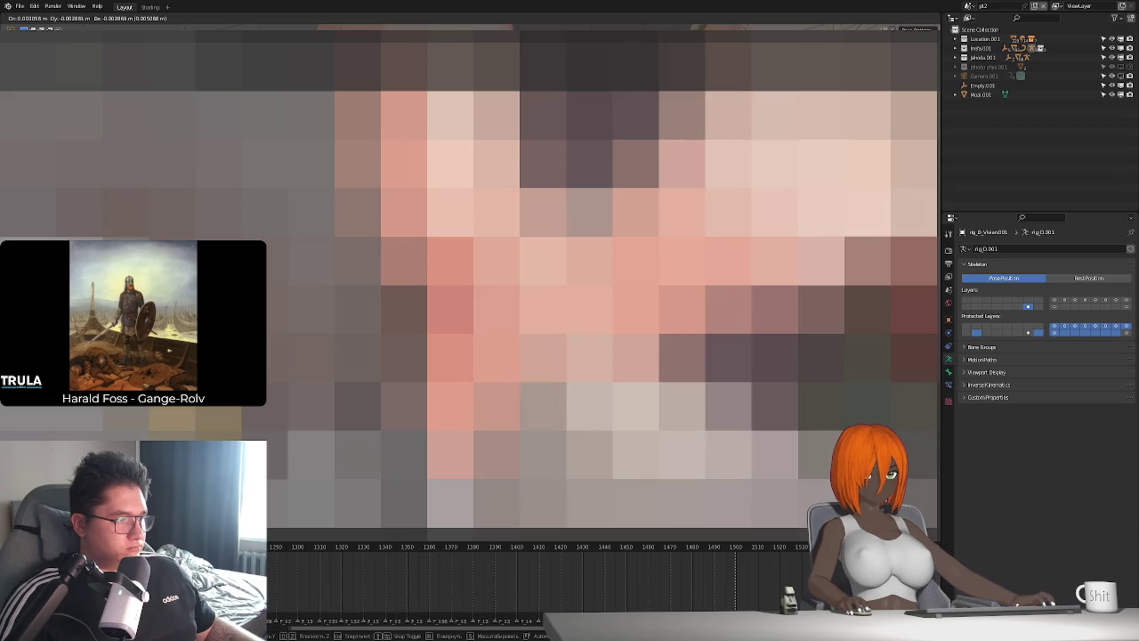
pyautogui.press('Return')
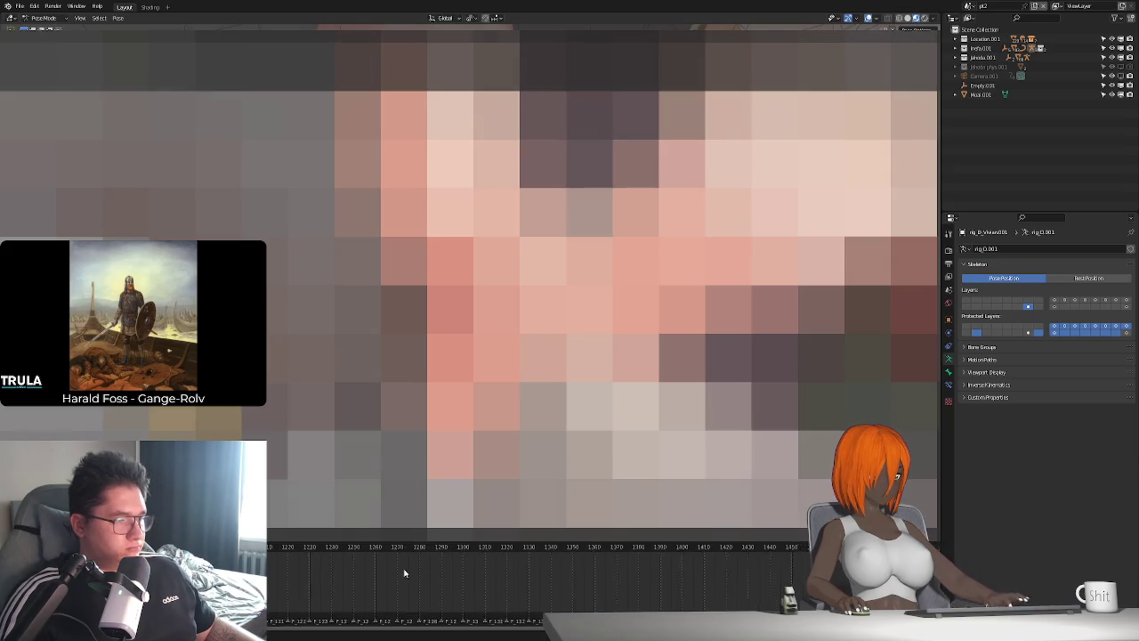
# Frame the current frame in the timeline and stop playback back at frame 800
pyautogui.press('KP_Decimal')
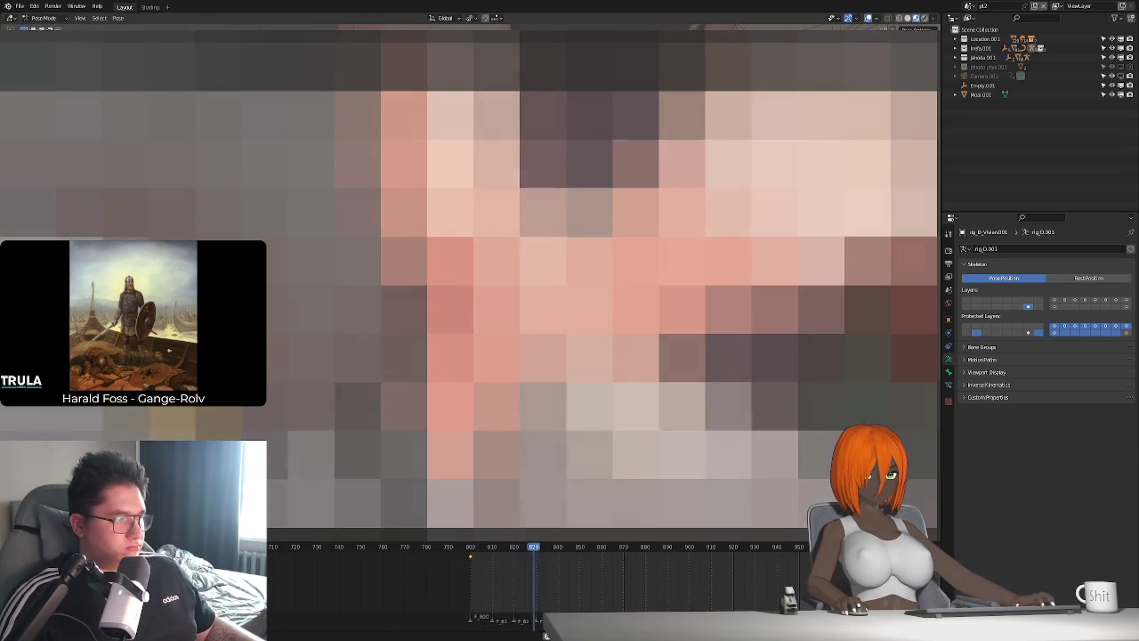
pyautogui.press('Escape')
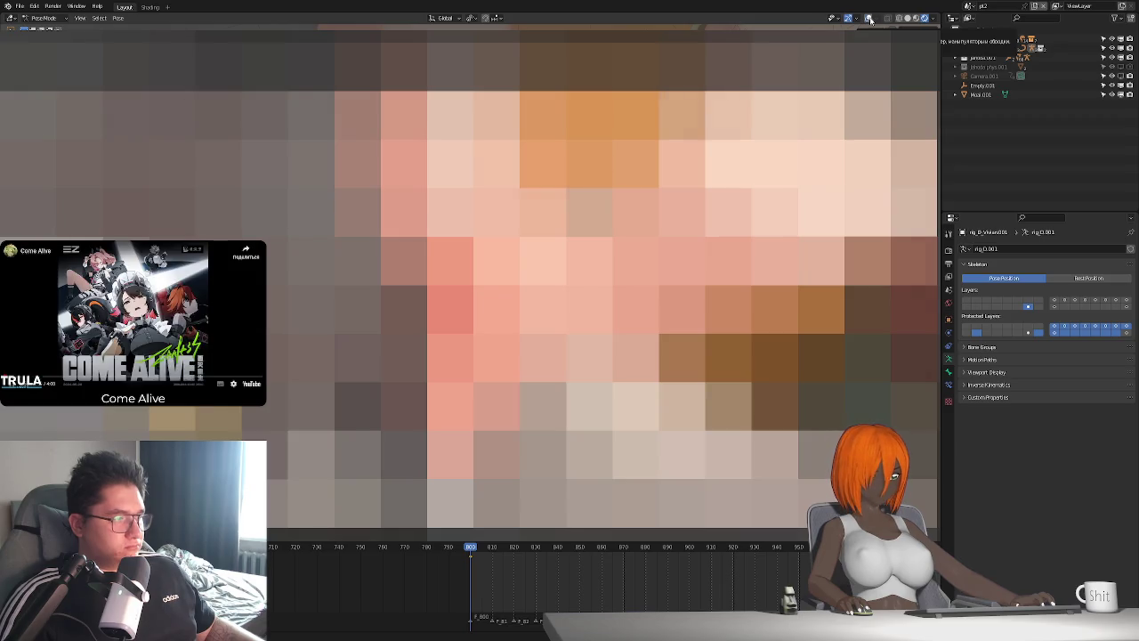
# Toggle the viewport overlays and put the JahodaRig.001 armature into Pose Mode
pyautogui.click(869, 18)
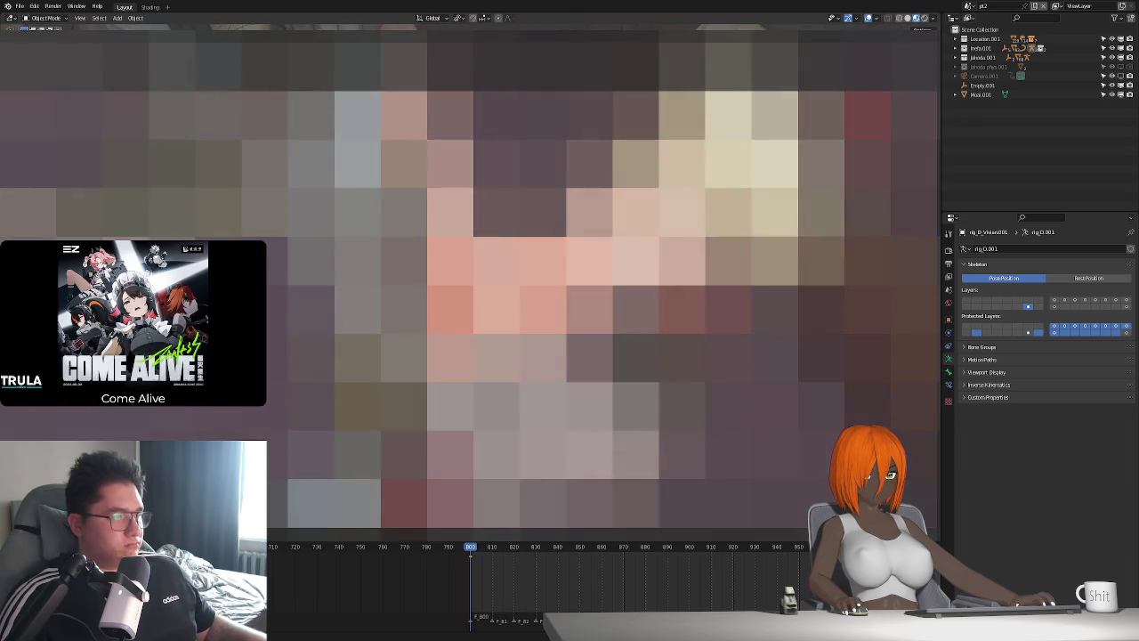
pyautogui.click(728, 258)
pyautogui.hotkey('ctrl', 'Tab')
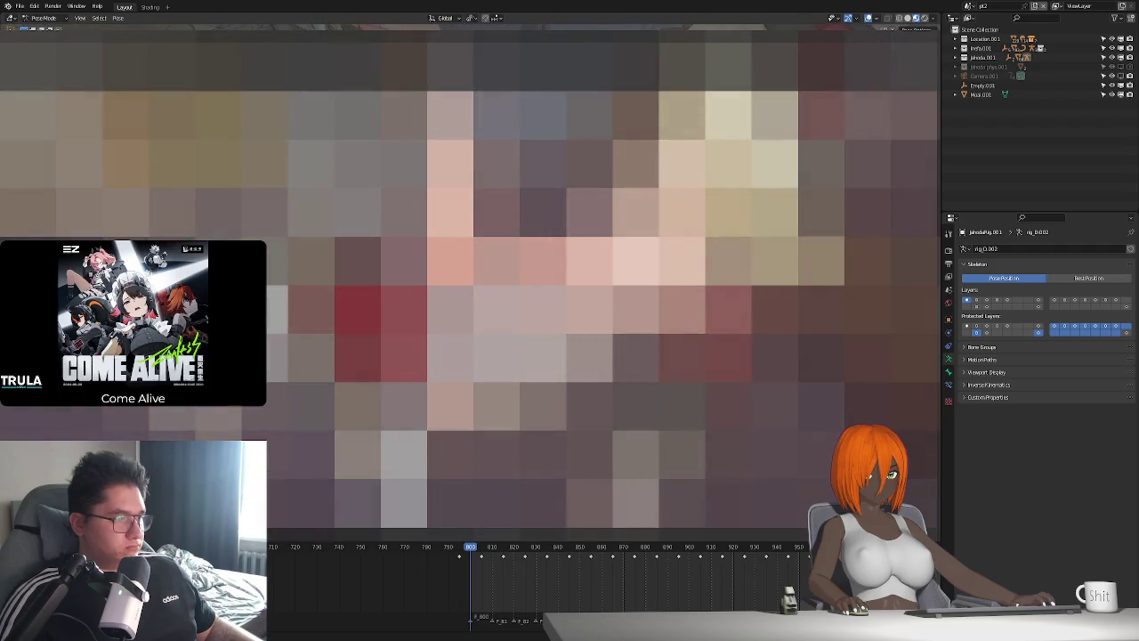
# Play the animation from frame 800 and stop it around frame 940
pyautogui.press('space')
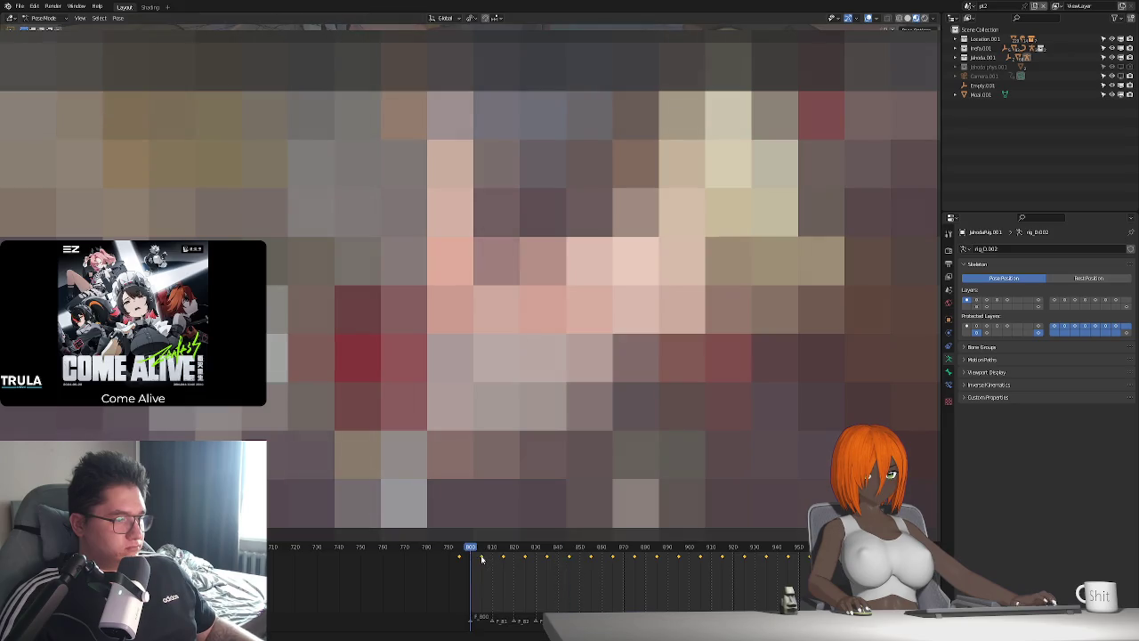
pyautogui.press('space')
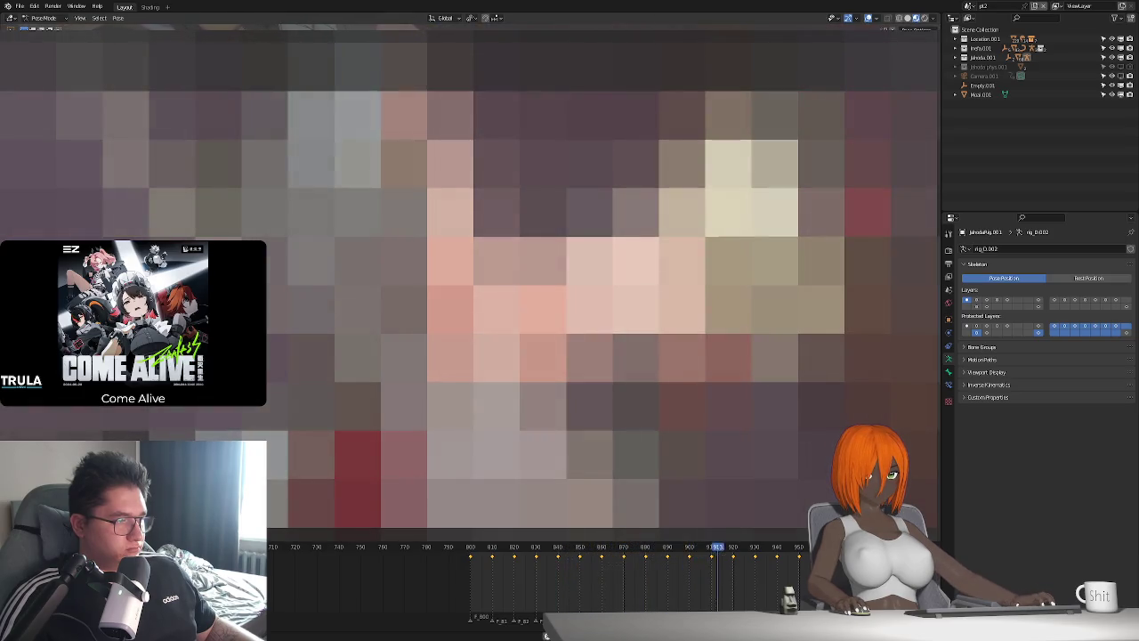
pyautogui.press('space')
pyautogui.press('Home')
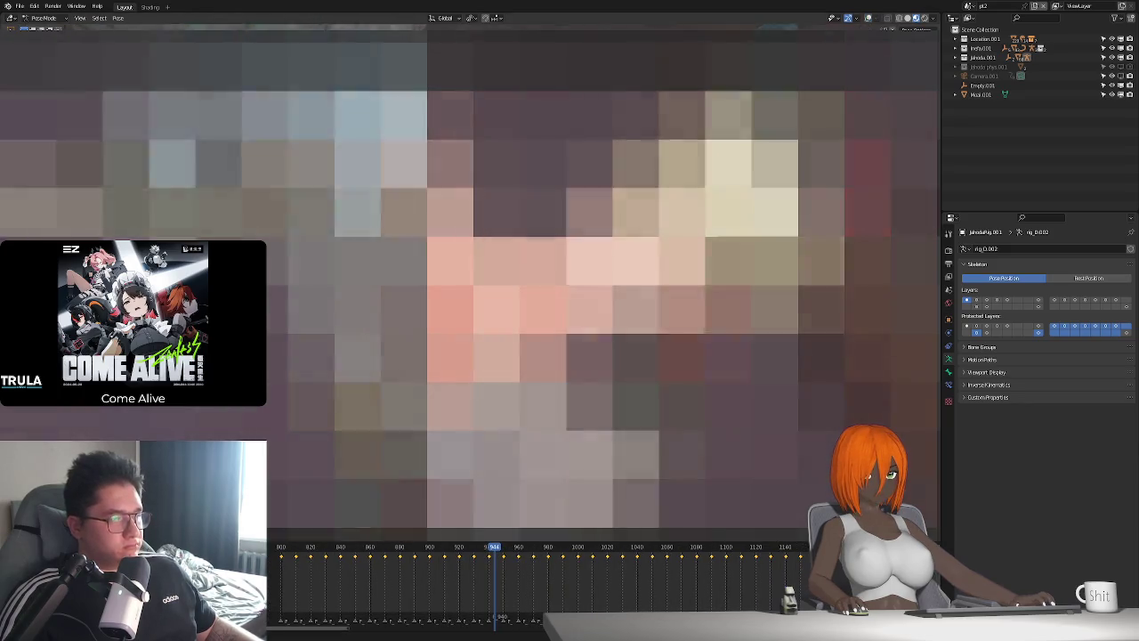
# Restart playback to watch the two rigs move through the looping animation
pyautogui.press('space')
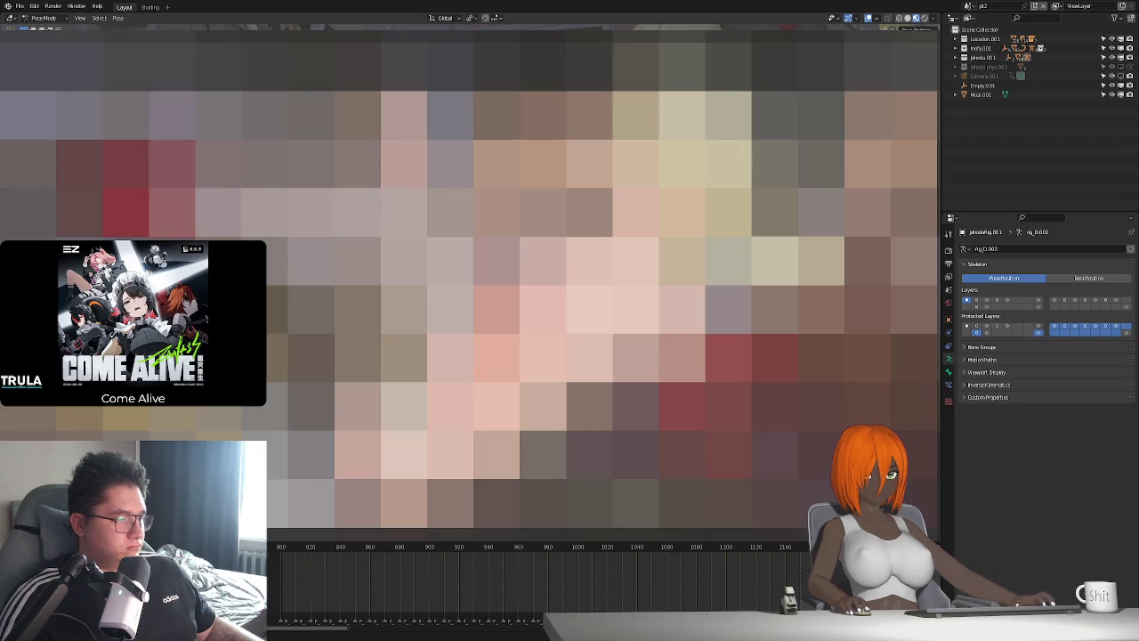
# Nudge the selected bone along its local Y axis
pyautogui.press('g')
pyautogui.press('y')
pyautogui.press('y')
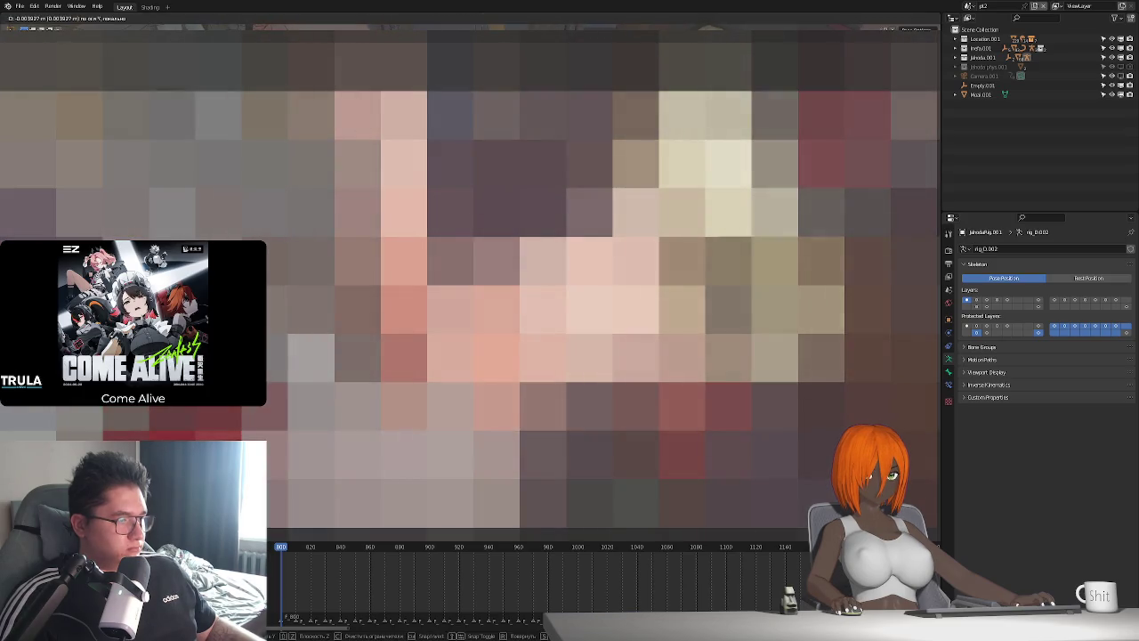
pyautogui.press('Escape')
# Keyframe the pose at frame 800, then move the playhead to frame 810
pyautogui.scroll(3, 293, 583)
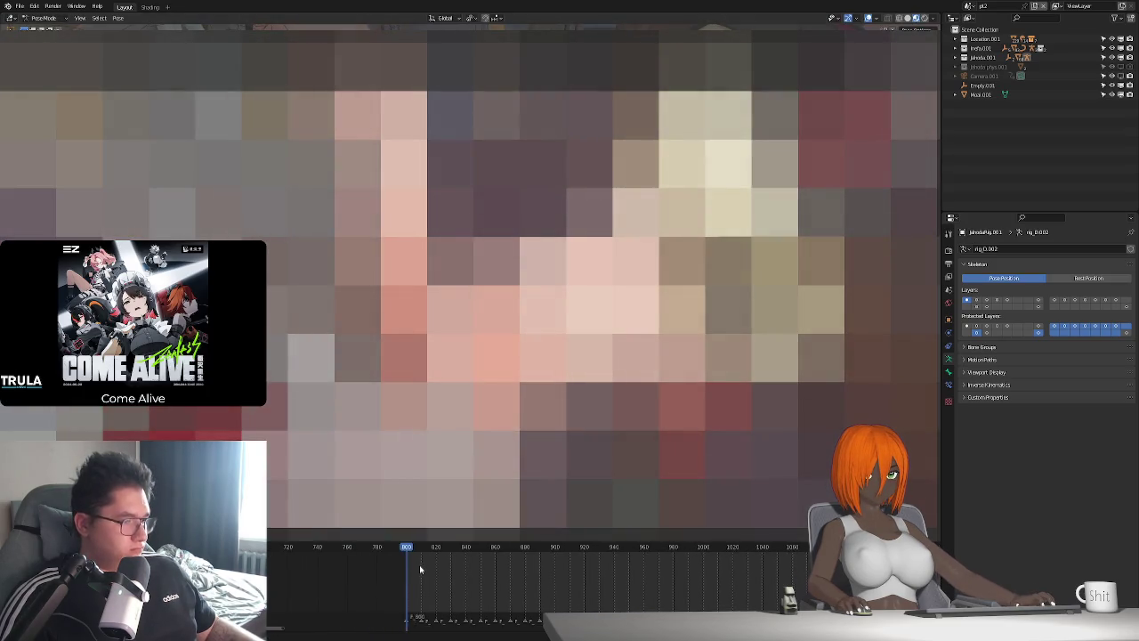
pyautogui.moveTo(377, 549); pyautogui.dragTo(375, 556)
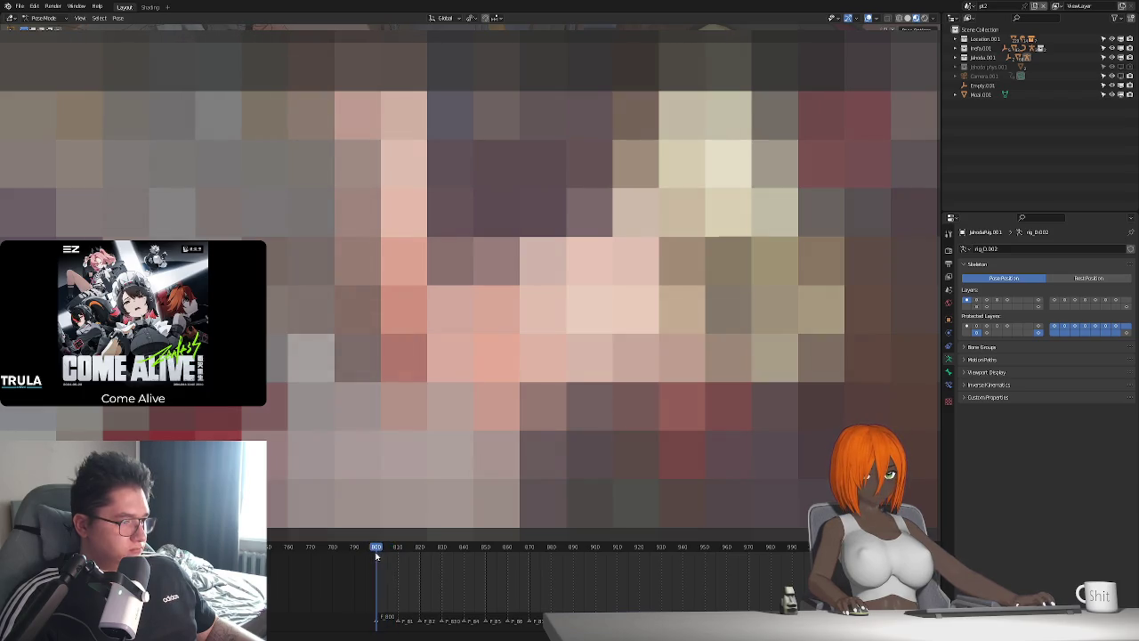
pyautogui.press('i')
pyautogui.scroll(2, 404, 556)
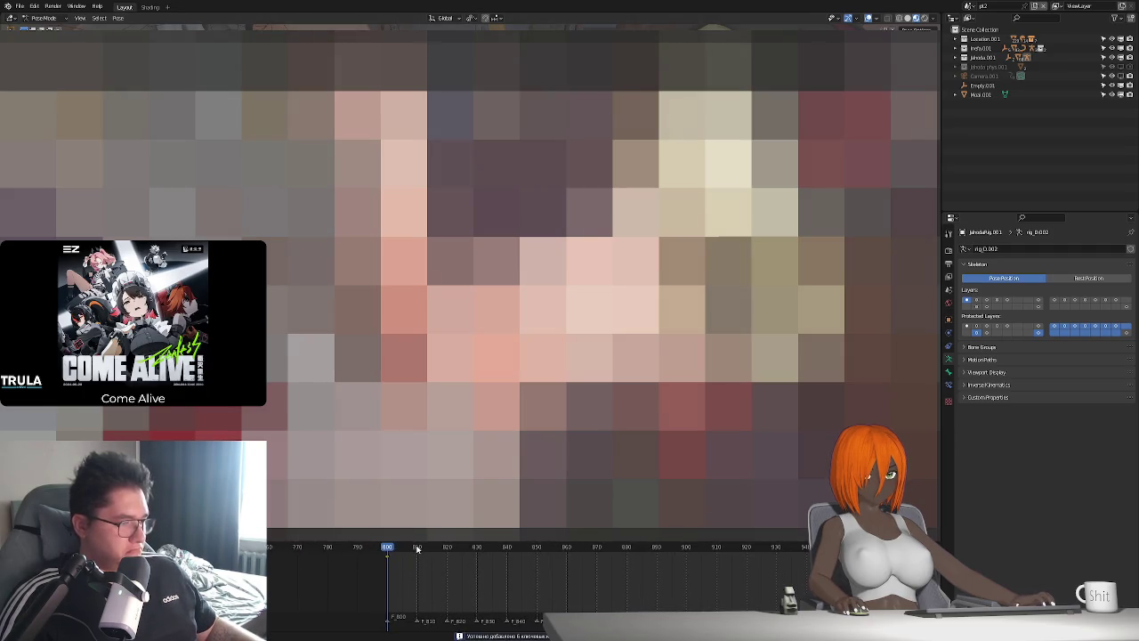
pyautogui.click(418, 547)
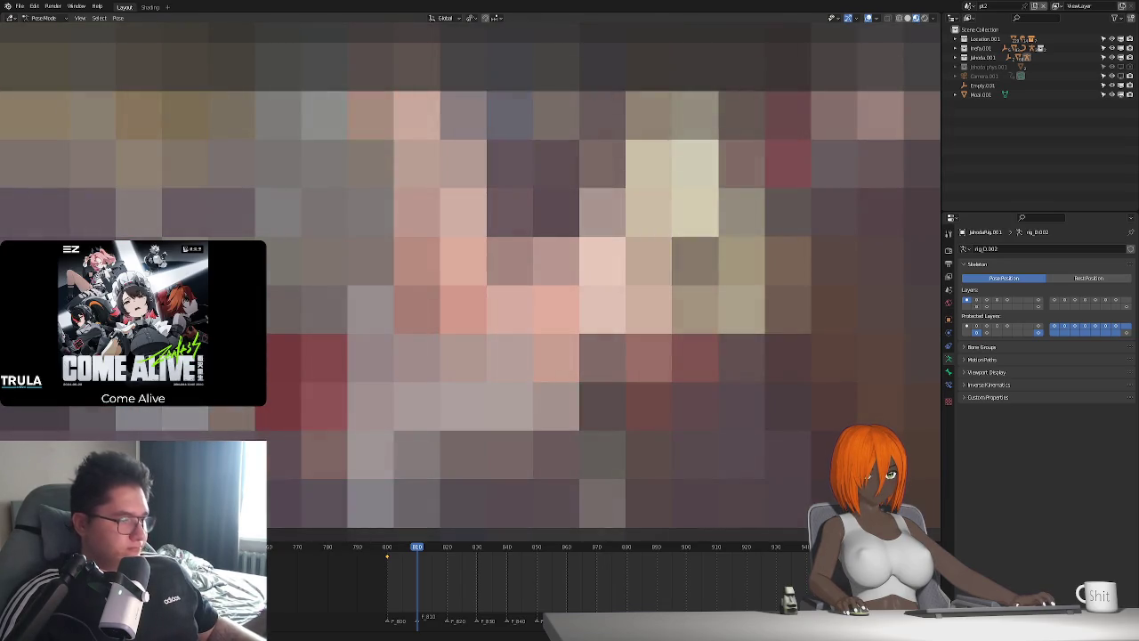
pyautogui.click(386, 551)
# At frame 810, move the bone along the Y axis to adjust the pose
pyautogui.moveTo(406, 553); pyautogui.dragTo(417, 552)
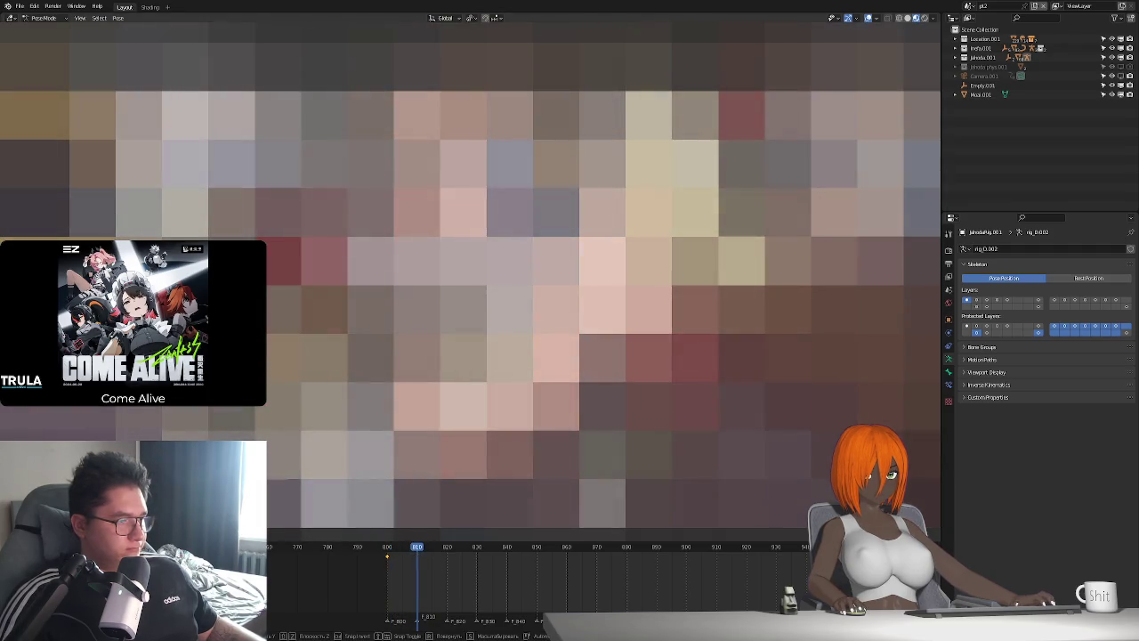
pyautogui.press('g')
pyautogui.press('y')
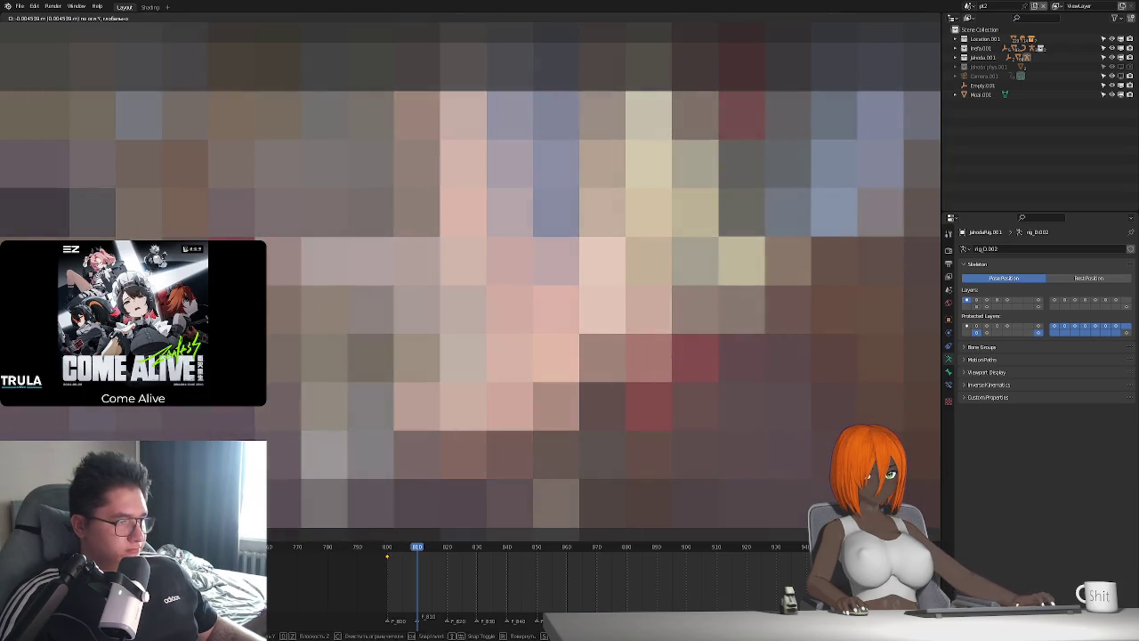
pyautogui.press('Escape')
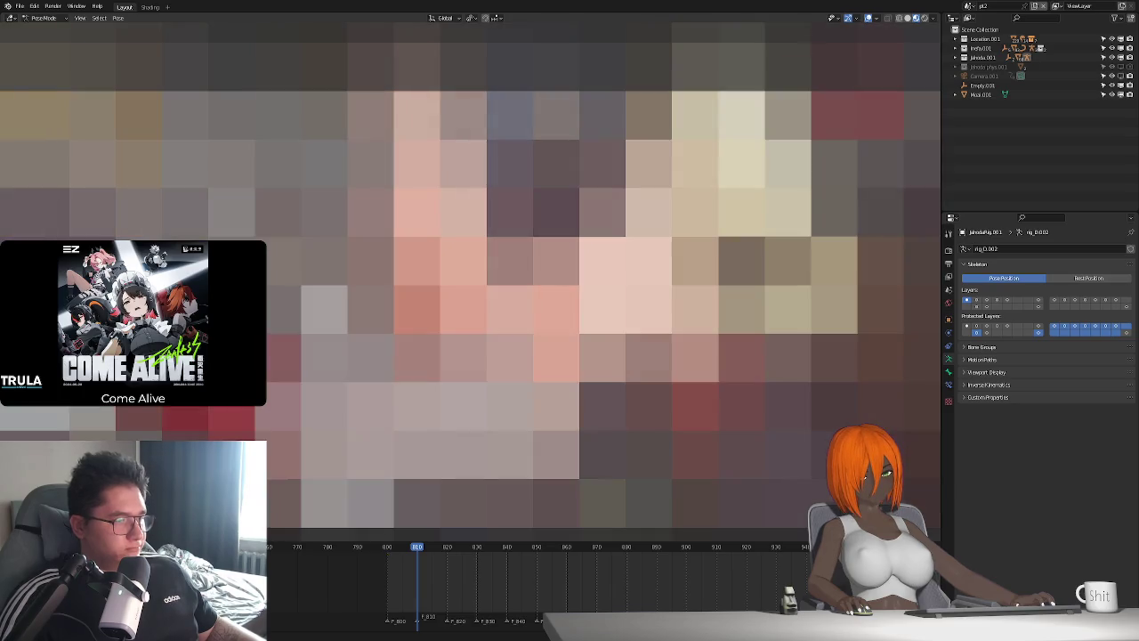
pyautogui.press('g')
pyautogui.press('y')
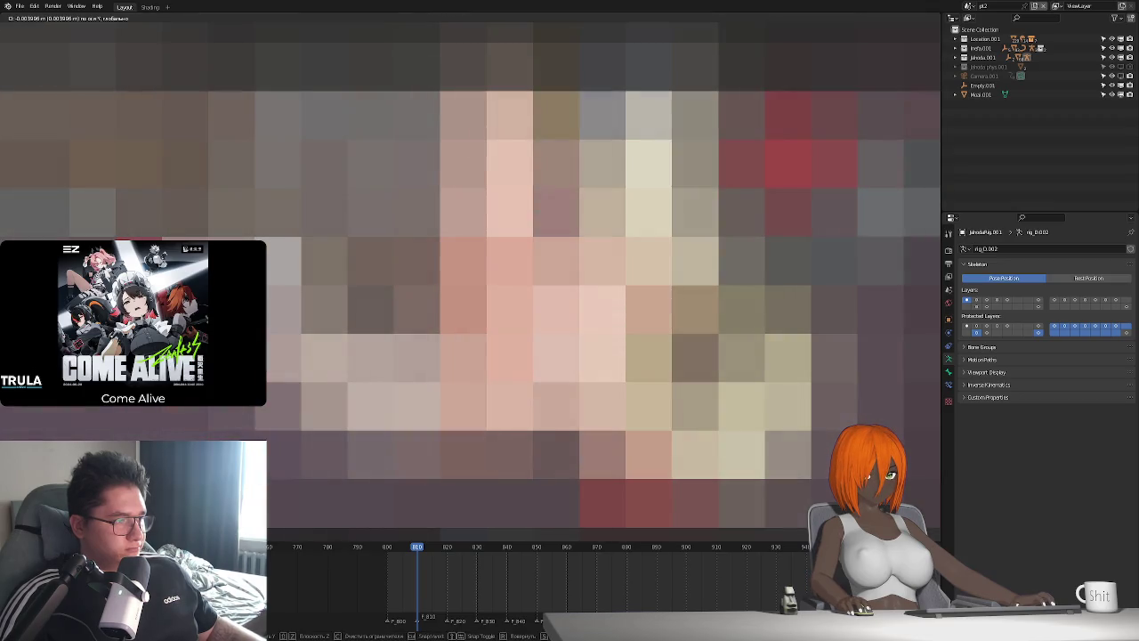
pyautogui.press('Return')
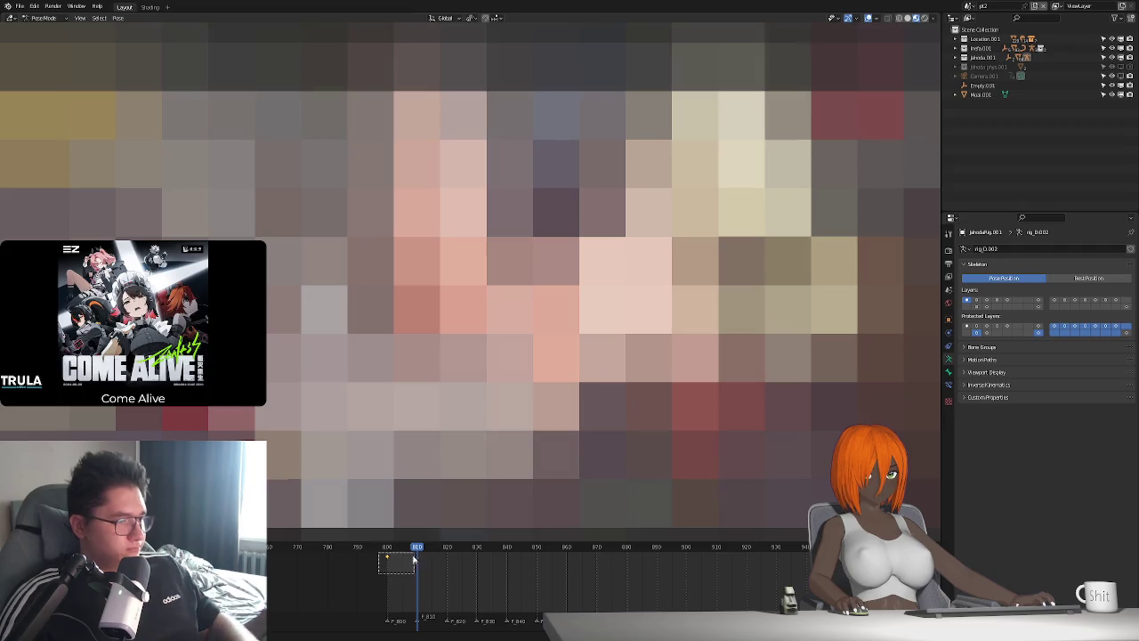
# Keyframe the pose at frame 800 and preview the motion toward frame 810
pyautogui.click(387, 545)
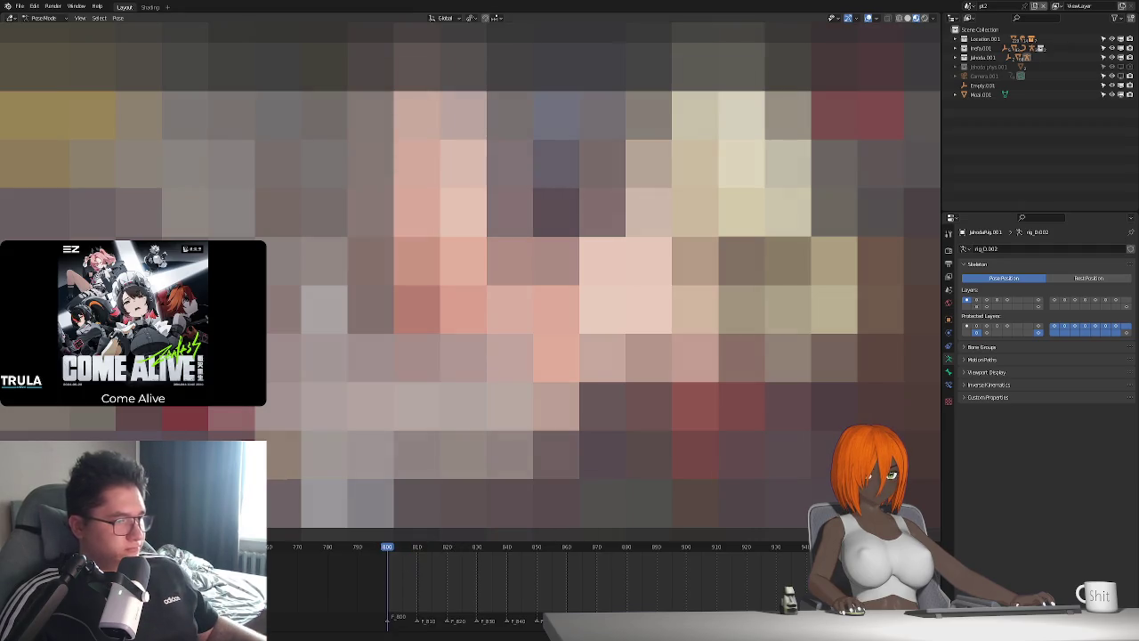
pyautogui.press('i')
pyautogui.moveTo(387, 546); pyautogui.dragTo(418, 554)
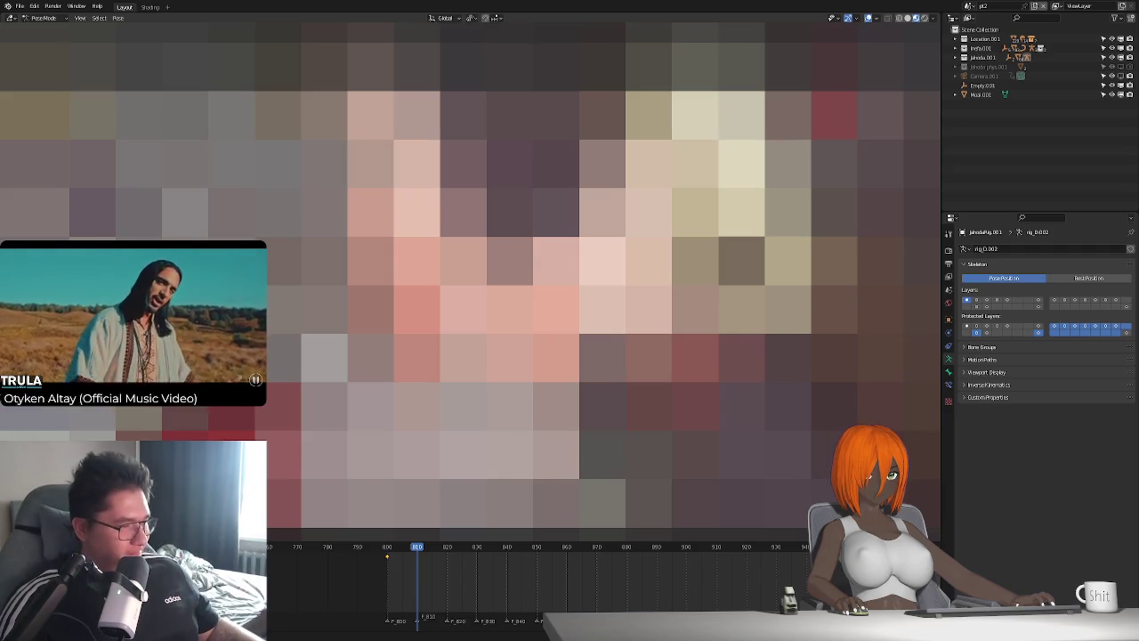
pyautogui.click(387, 547)
pyautogui.moveTo(387, 548)
pyautogui.mouseDown()
pyautogui.moveTo(419, 552)
pyautogui.moveTo(388, 551)
pyautogui.moveTo(415, 561)
pyautogui.mouseUp()
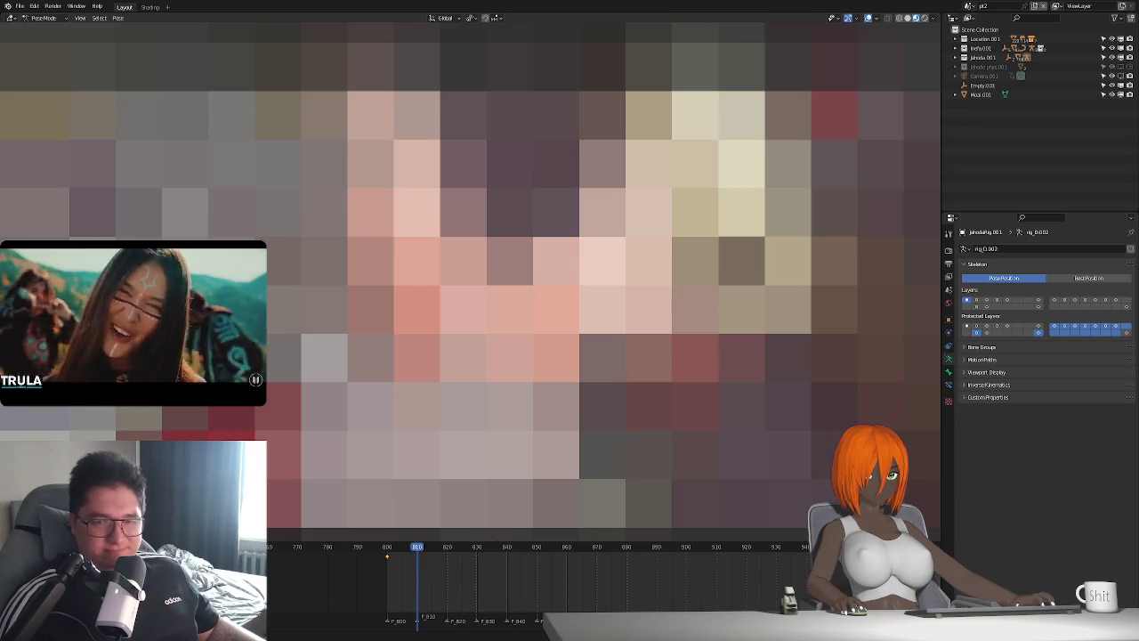
pyautogui.click(387, 549)
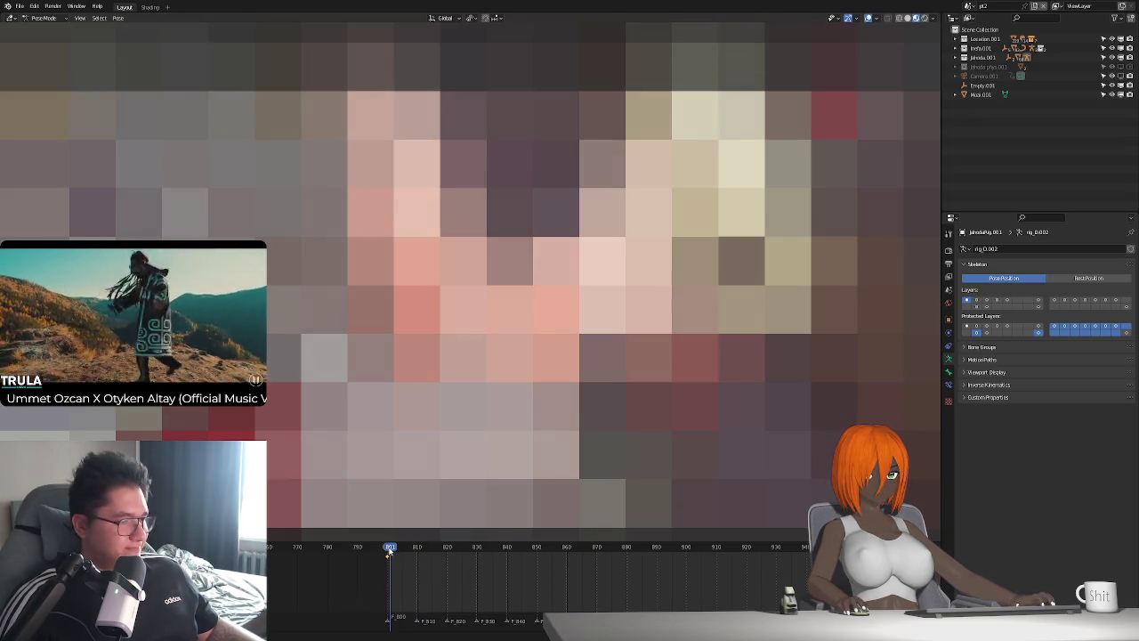
# At frame 810, nudge the bone about a millimetre along global Y, rechecking against frame 800
pyautogui.moveTo(411, 554); pyautogui.dragTo(417, 558)
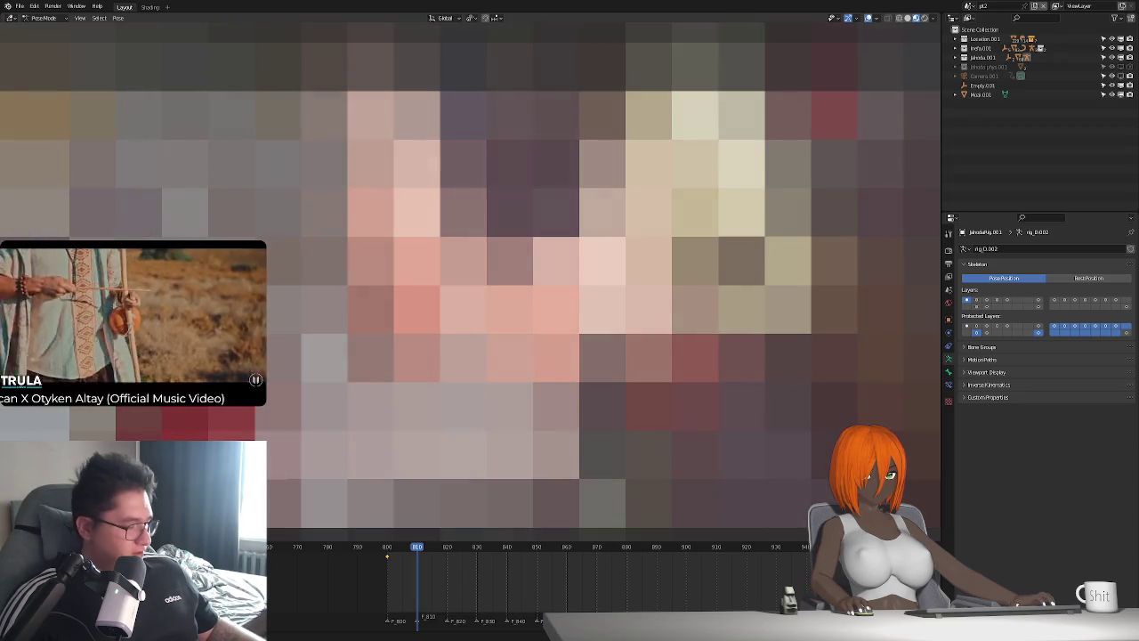
pyautogui.press('y')
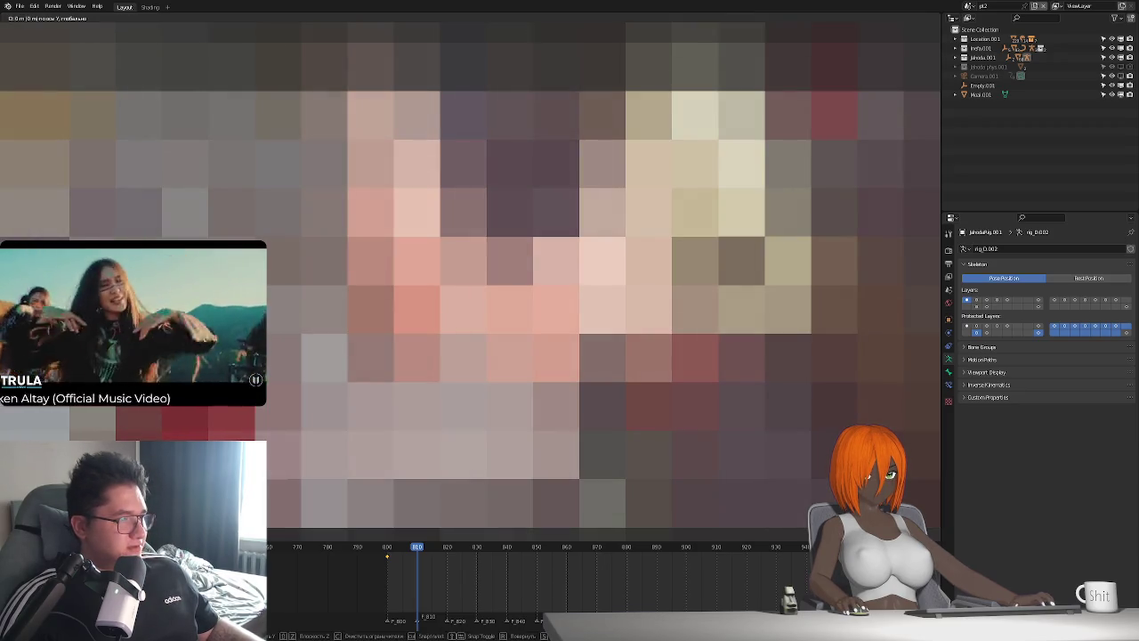
pyautogui.press('Escape')
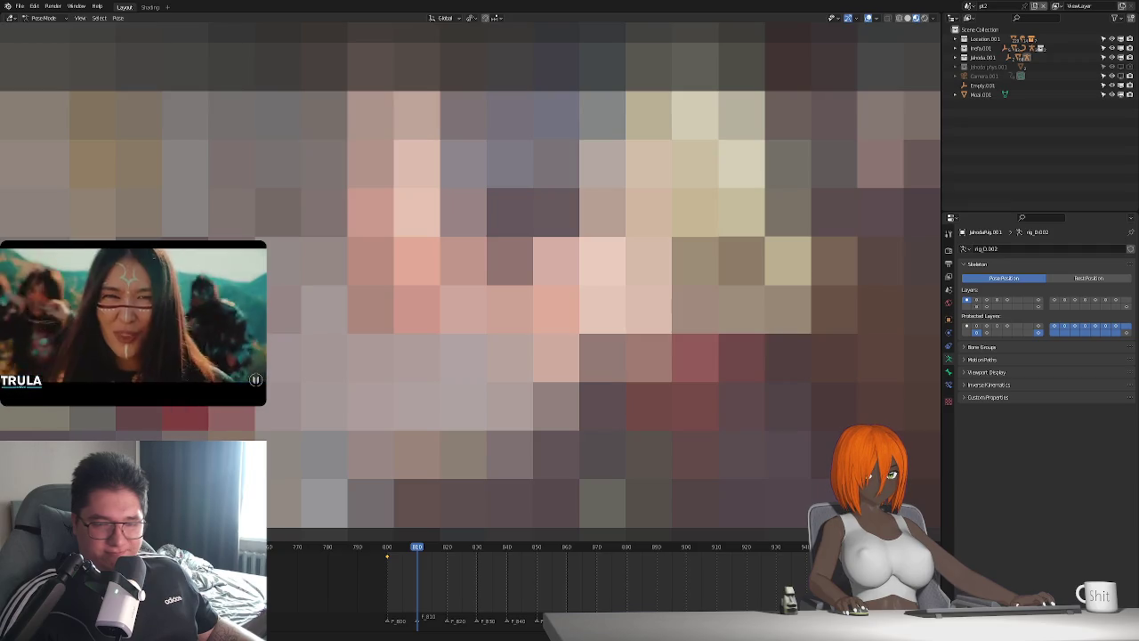
pyautogui.moveTo(386, 557); pyautogui.dragTo(416, 557)
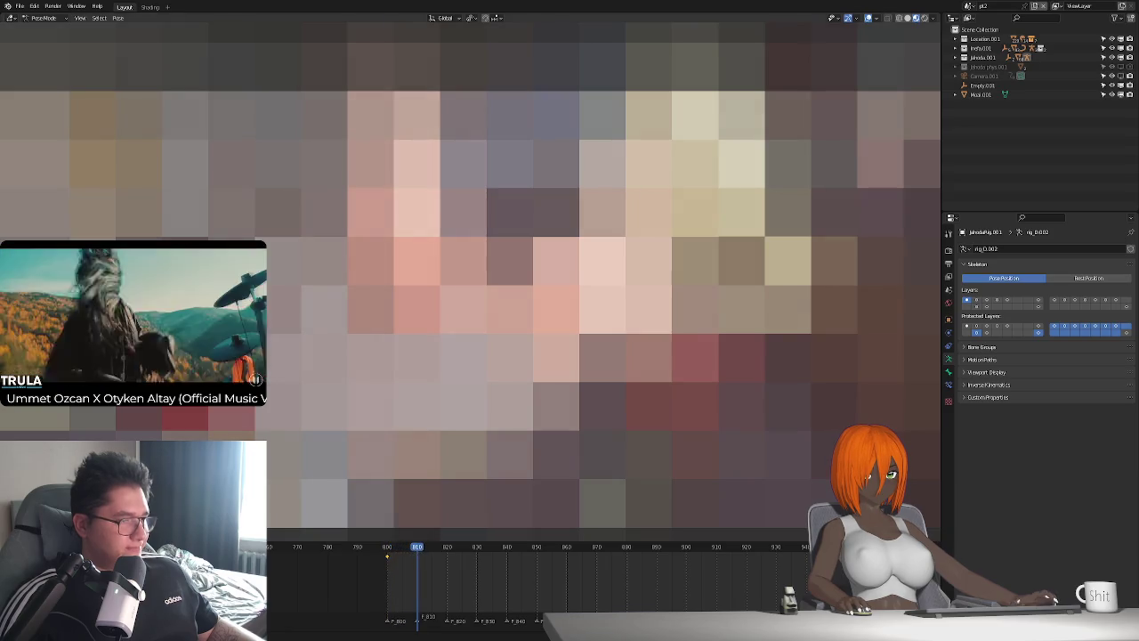
pyautogui.press('g')
pyautogui.press('y')
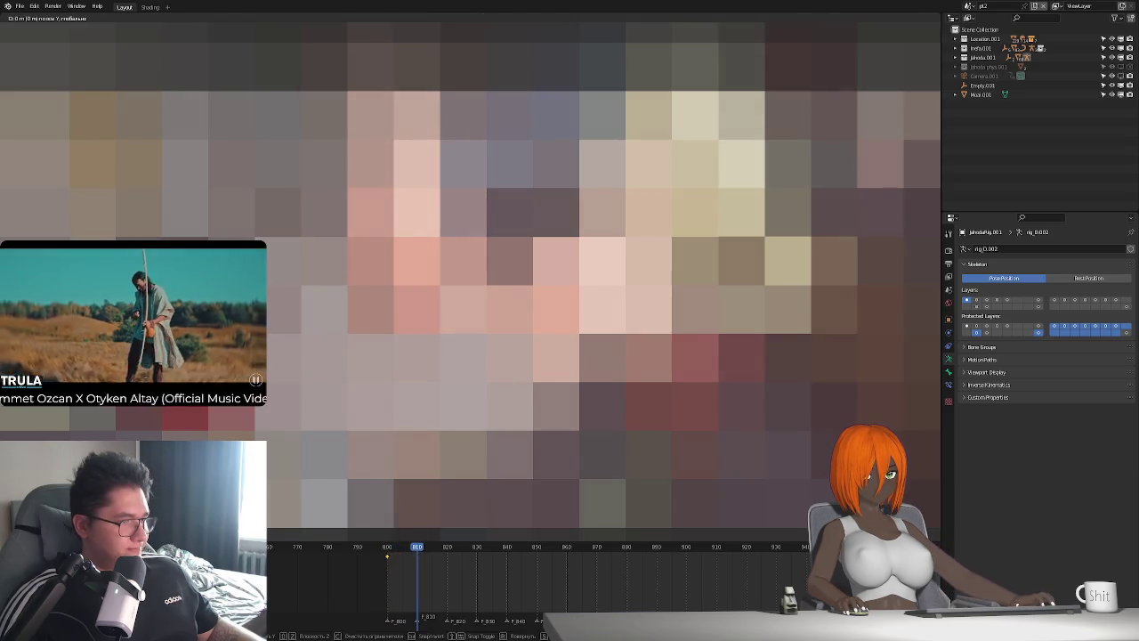
pyautogui.press('Escape')
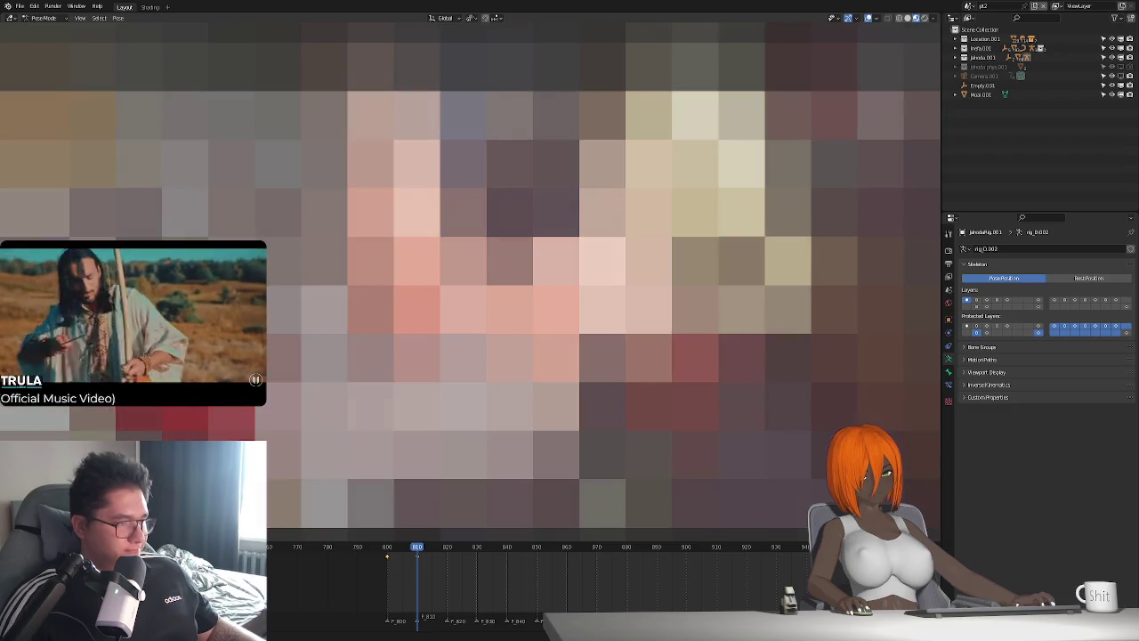
# Mirror the frame-800 keyframe over frame 810, then review frames 805 and 800
pyautogui.click(388, 549)
pyautogui.press('space')
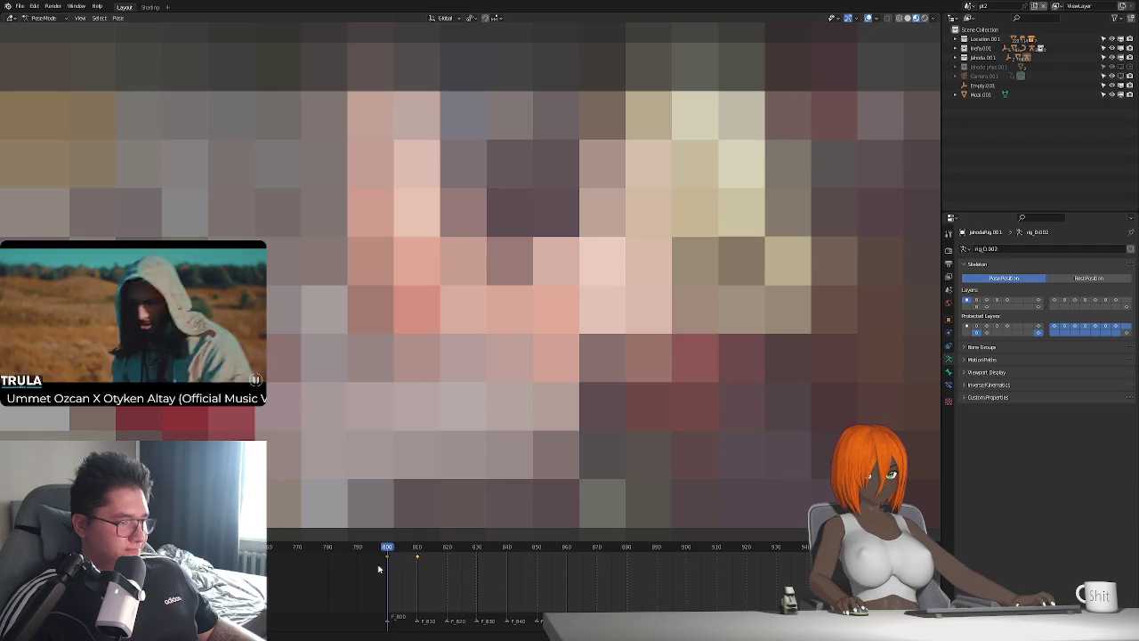
pyautogui.click(416, 551)
pyautogui.rightClick(419, 557)
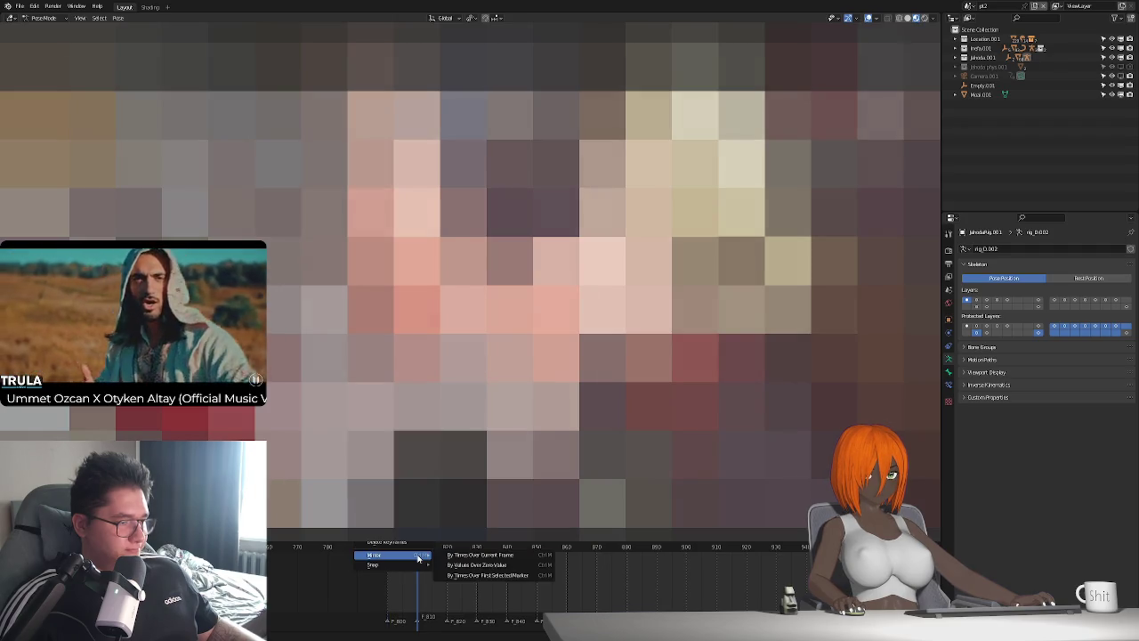
pyautogui.click(470, 554)
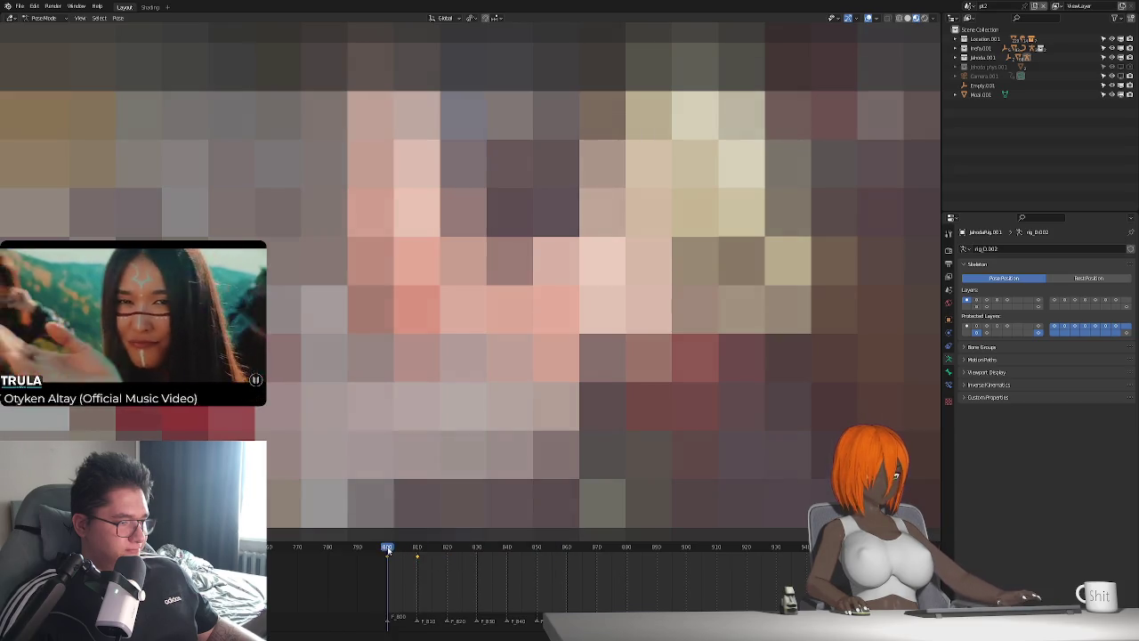
pyautogui.click(402, 554)
pyautogui.click(387, 553)
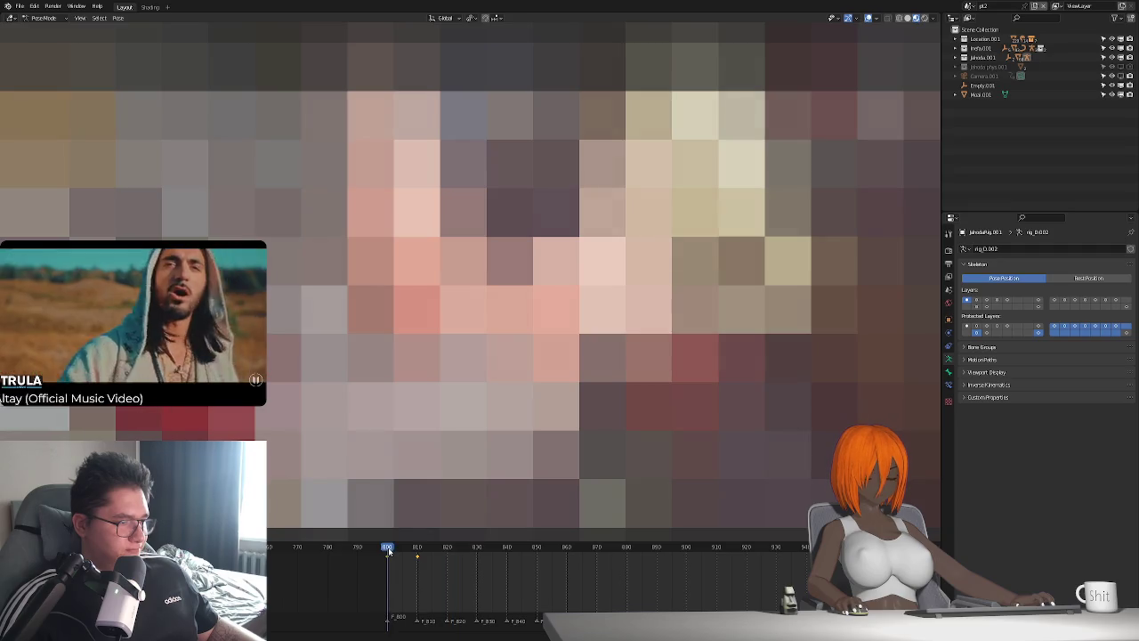